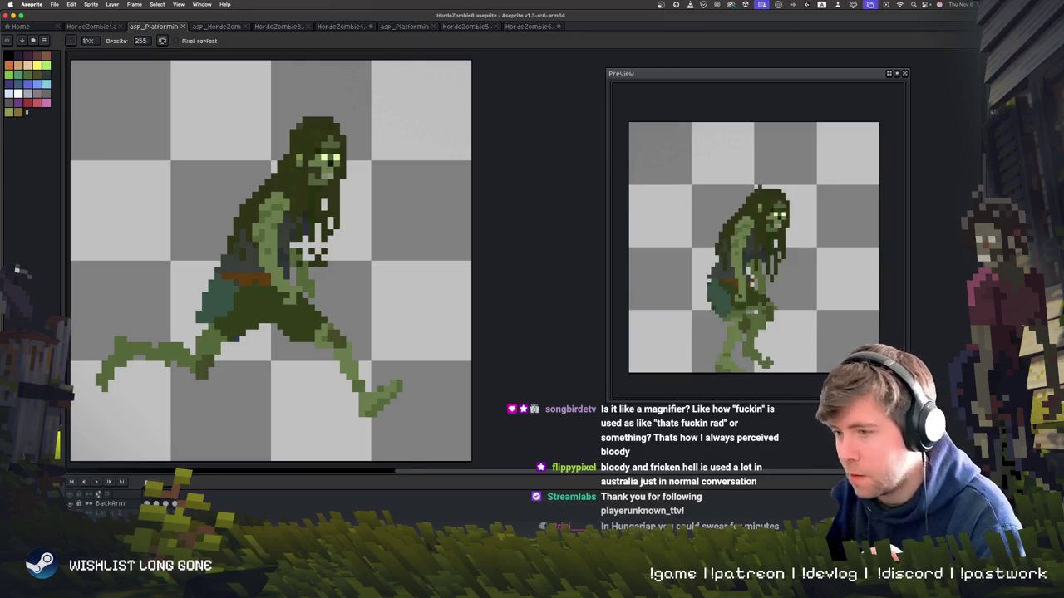
# - Step forward through the frames to the leaping pose, undoing a stray stroke near the foot
pyautogui.press('Right')
pyautogui.press('Right')
pyautogui.press('Right')
pyautogui.press('Right')
pyautogui.press('Right')
pyautogui.press('Right')
pyautogui.press('Right')
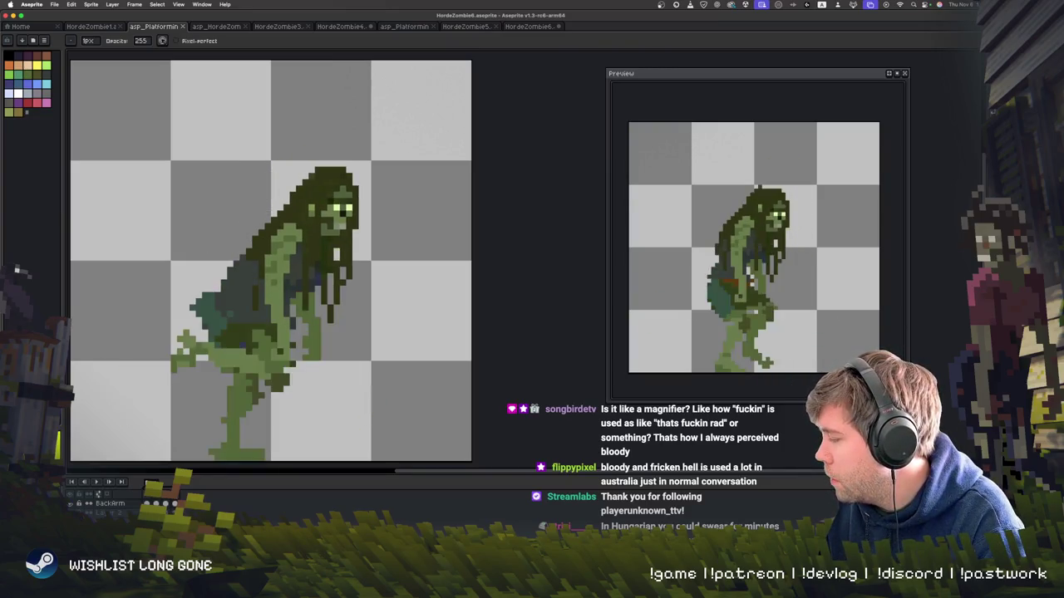
pyautogui.press('Right')
pyautogui.press('Right')
pyautogui.press('Right')
pyautogui.press('Right')
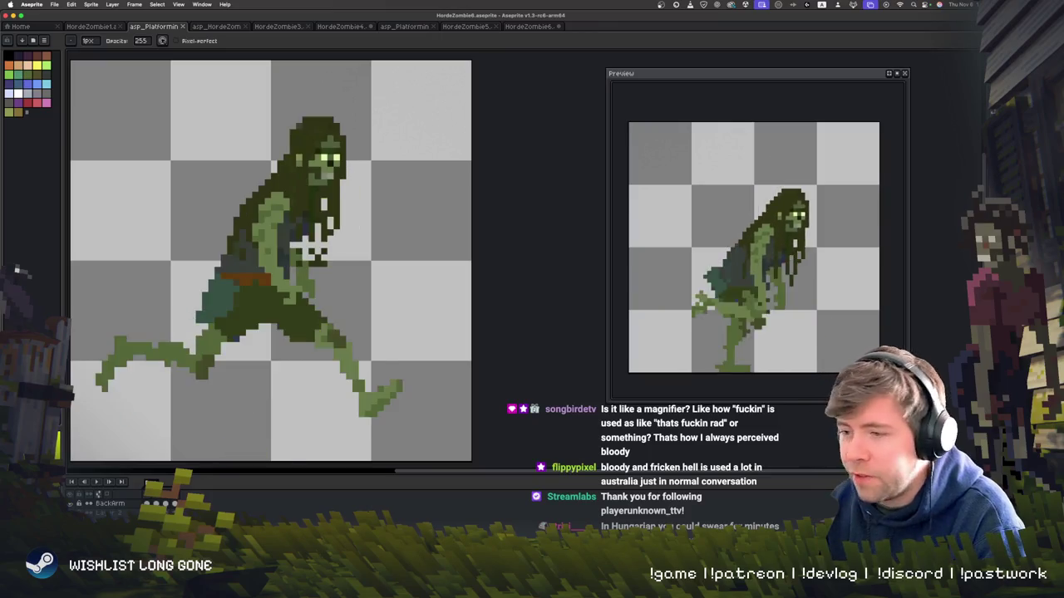
pyautogui.press('Right')
pyautogui.press('Right')
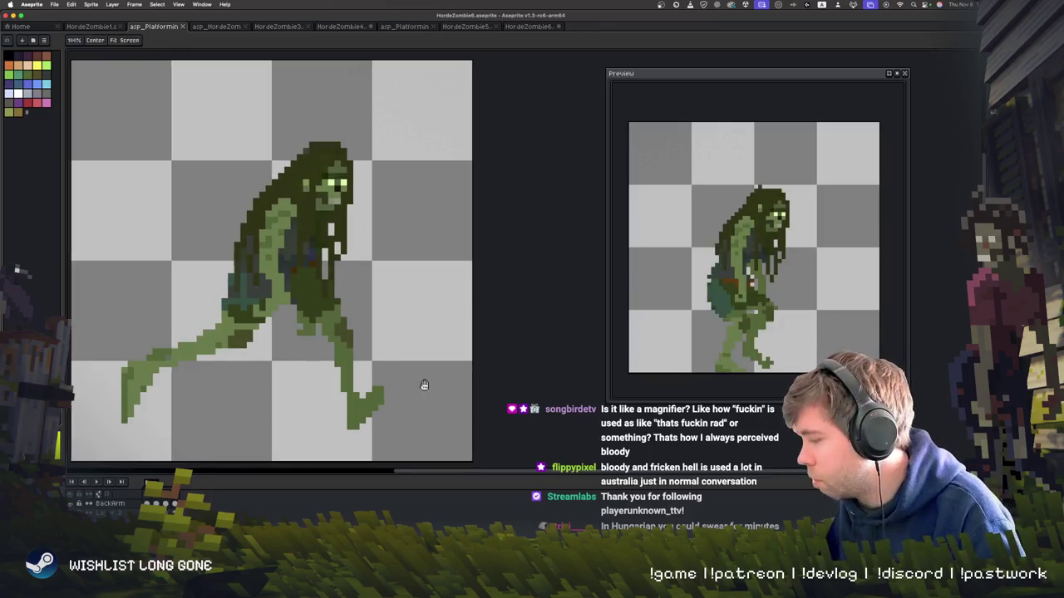
pyautogui.scroll(-1, 420, 385)
pyautogui.hscroll(-1, 421, 384)
pyautogui.moveTo(420, 337); pyautogui.dragTo(434, 370)
pyautogui.hotkey('ctrl', 'z')
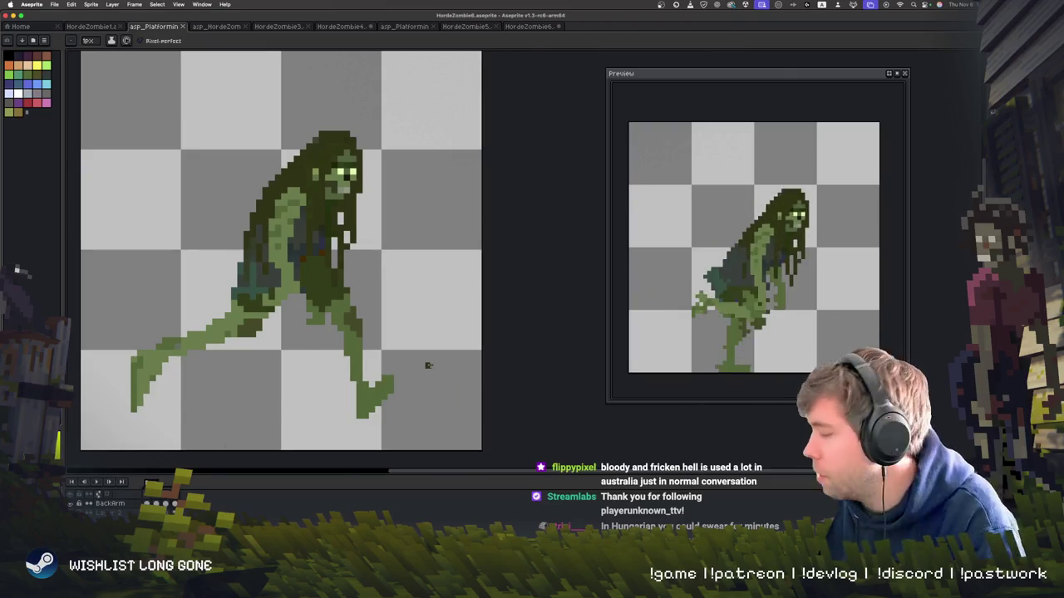
pyautogui.press('Right')
pyautogui.press('Right')
pyautogui.press('Right')
pyautogui.press('Right')
pyautogui.press('Right')
# - Erase the stray teal pixels along the zombie's back edge in the crouching frame
pyautogui.press('e')
pyautogui.moveTo(206, 285); pyautogui.dragTo(213, 319)
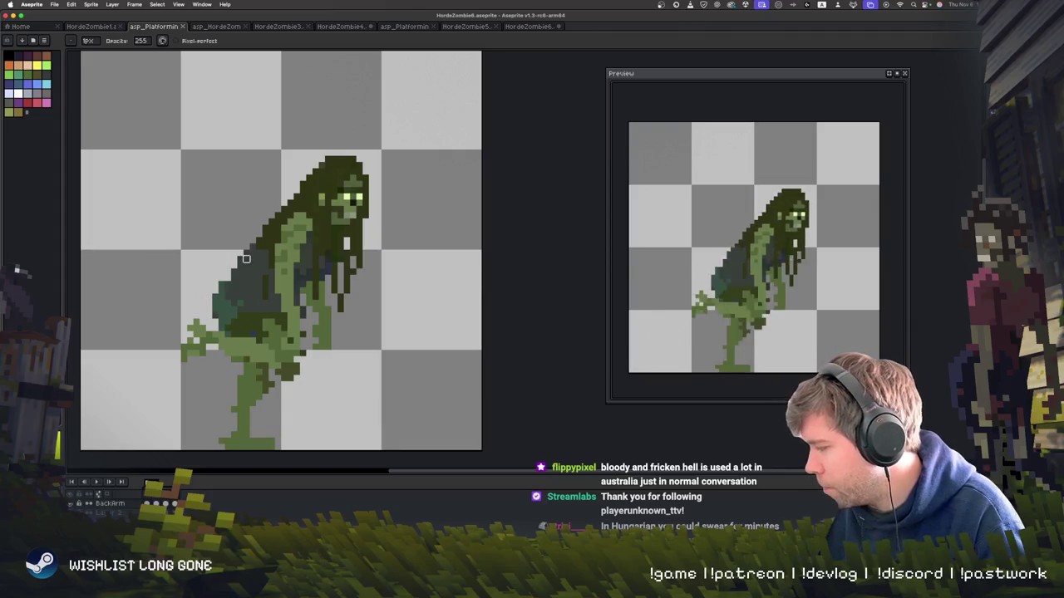
pyautogui.press('b')
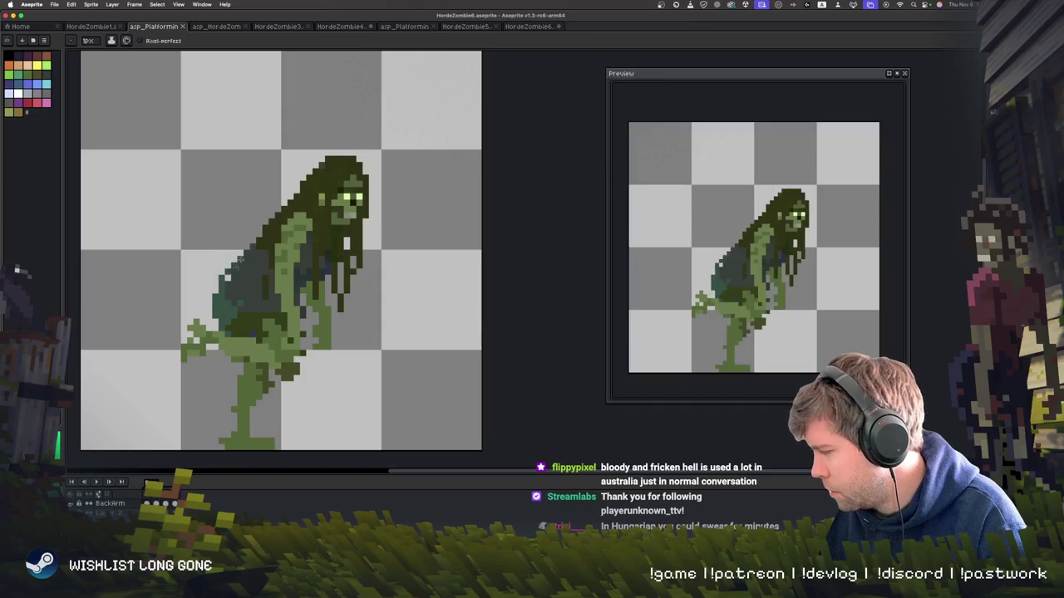
pyautogui.hotkey('ctrl', 'z')
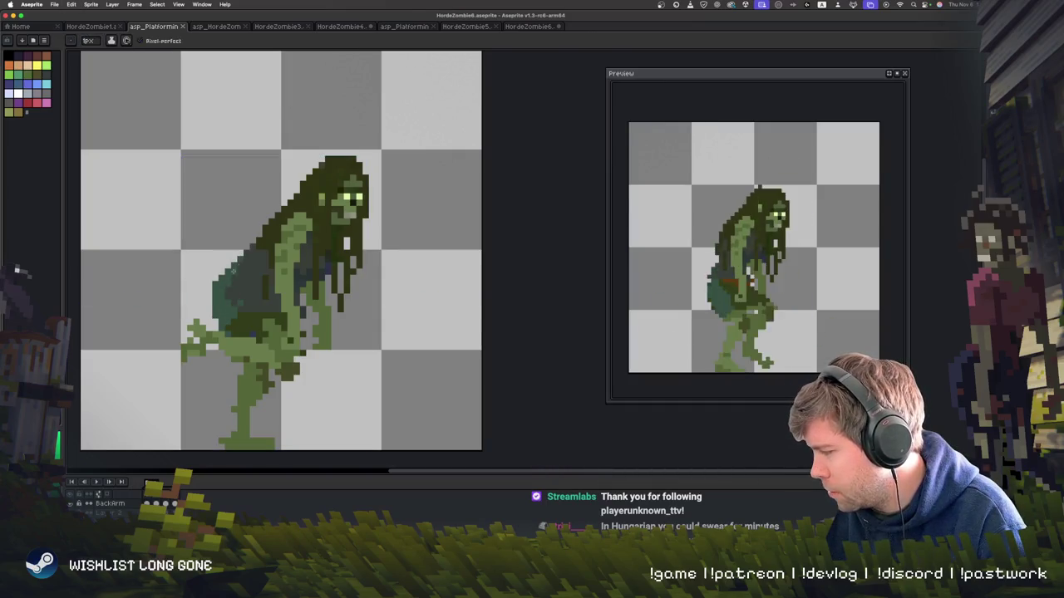
# - Flip between neighbouring frames to compare the standing and running poses
pyautogui.press('Left')
pyautogui.press('Right')
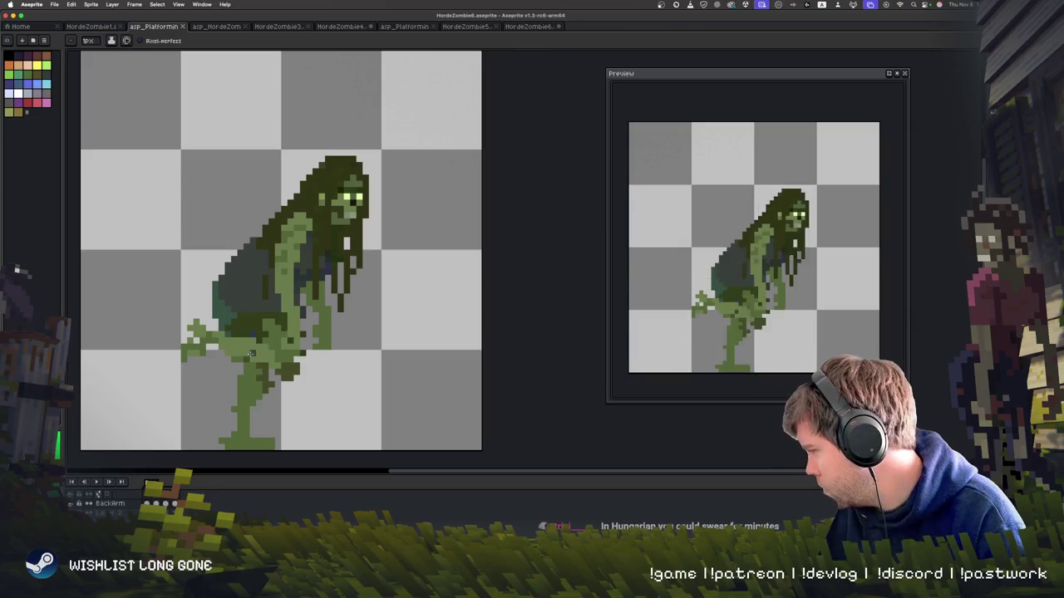
pyautogui.press('Left')
pyautogui.press('Right')
pyautogui.press('Left')
pyautogui.press('Right')
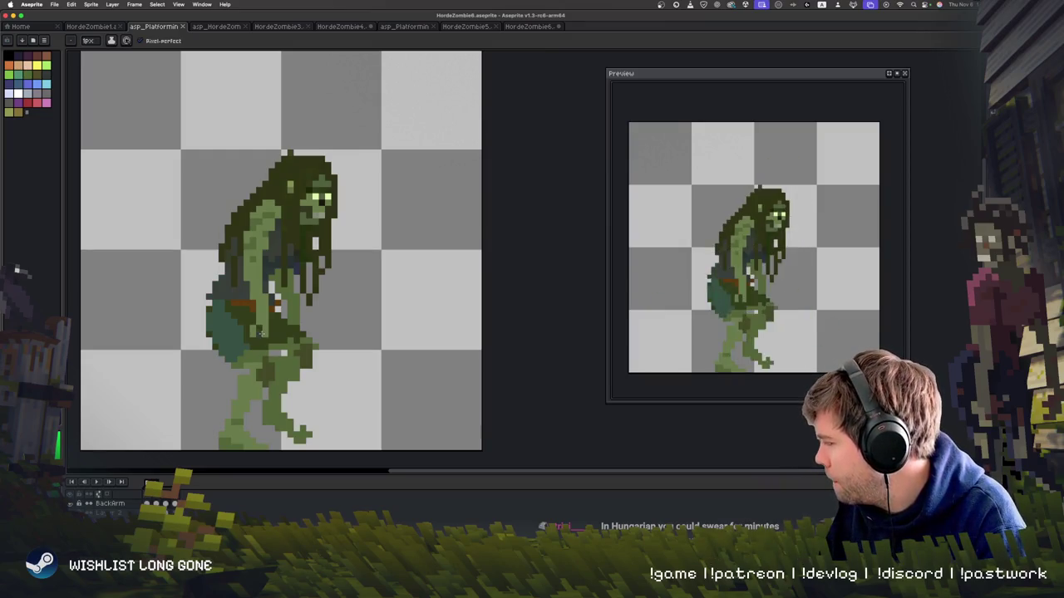
pyautogui.press('Right')
pyautogui.press('Right')
pyautogui.press('Right')
pyautogui.press('Right')
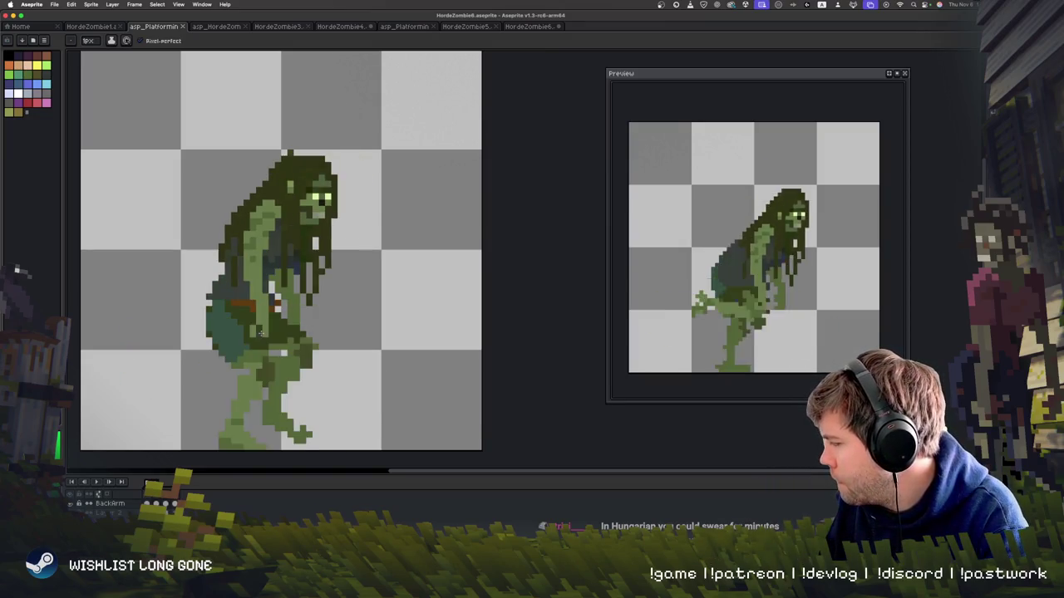
pyautogui.press('Right')
pyautogui.press('Right')
pyautogui.press('Right')
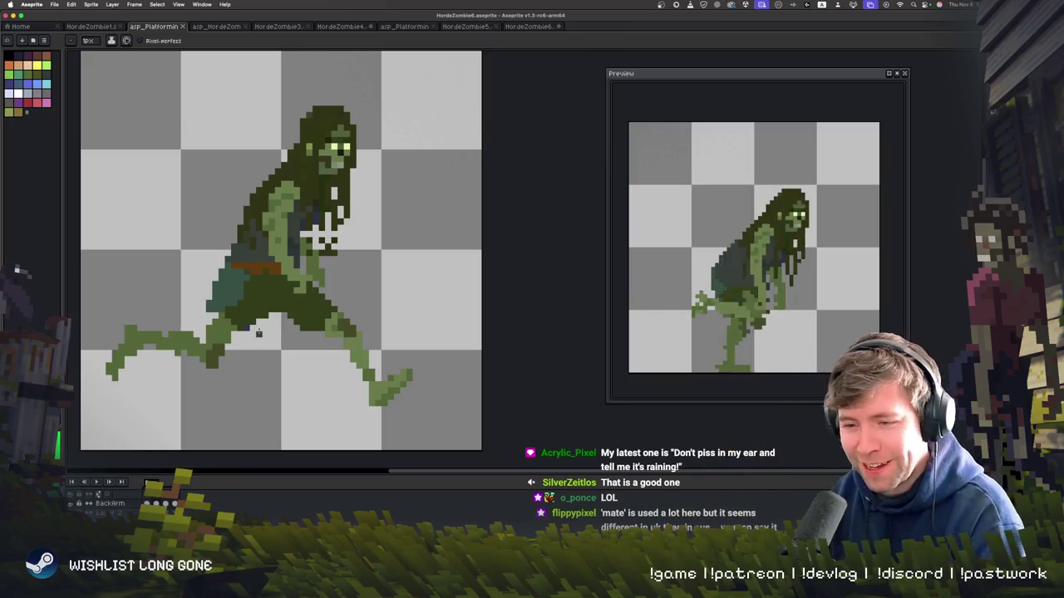
pyautogui.press('Right')
pyautogui.press('Left')
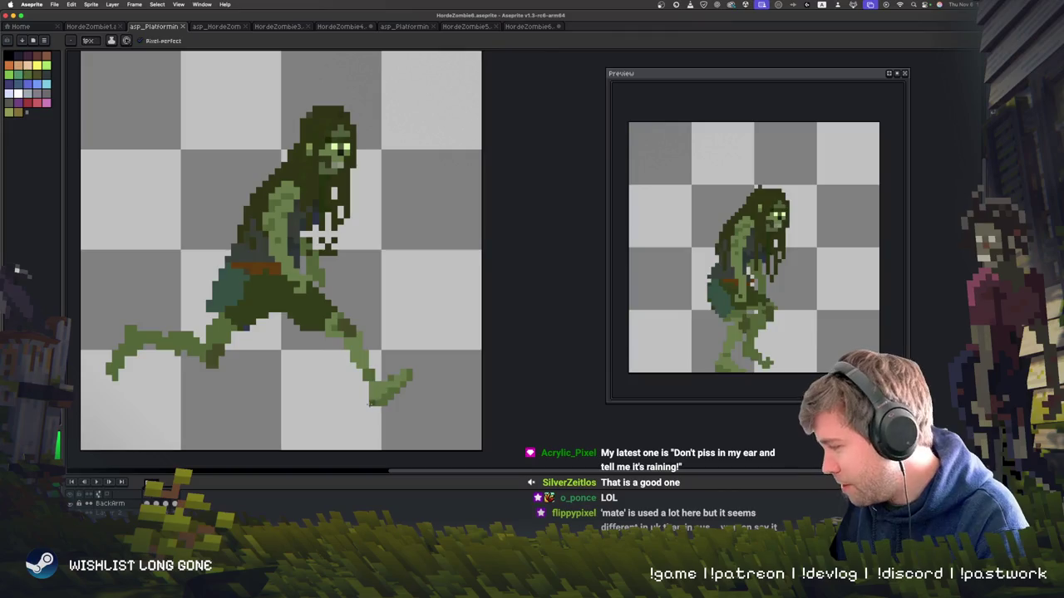
pyautogui.press('Right')
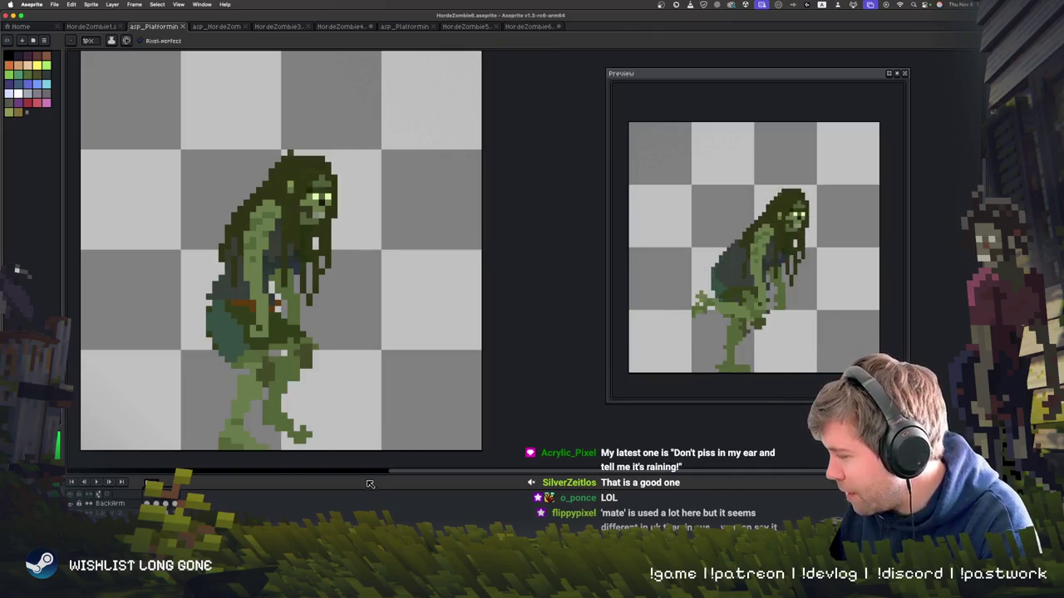
pyautogui.press('i')
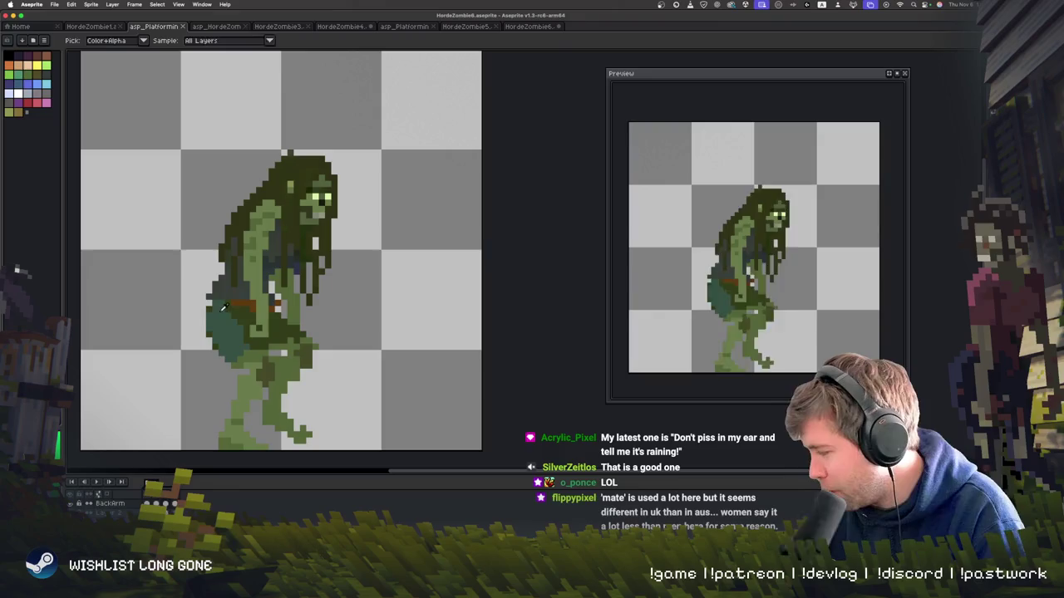
pyautogui.press('b')
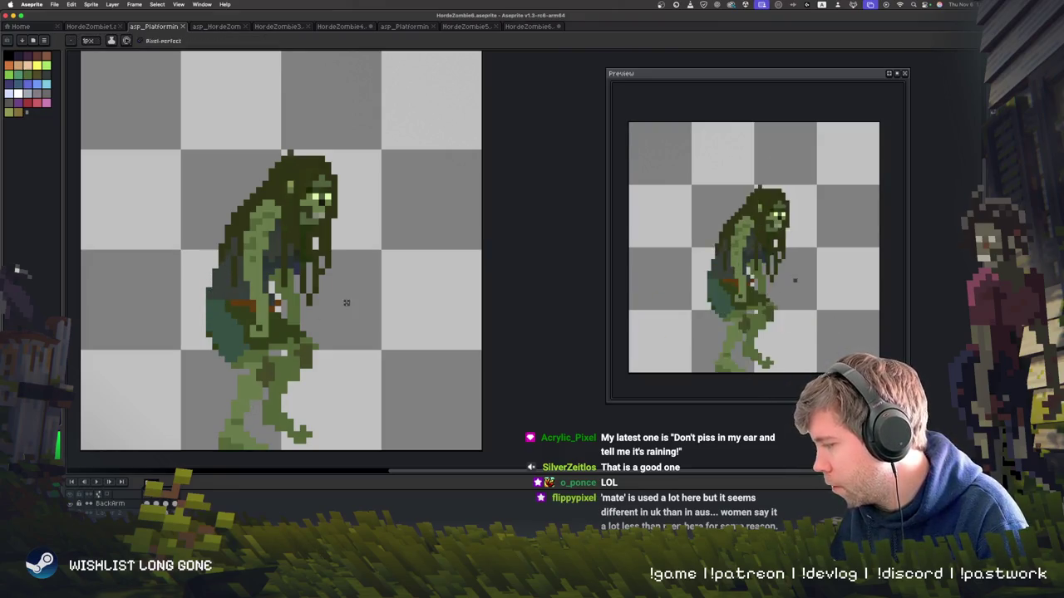
pyautogui.press('Right')
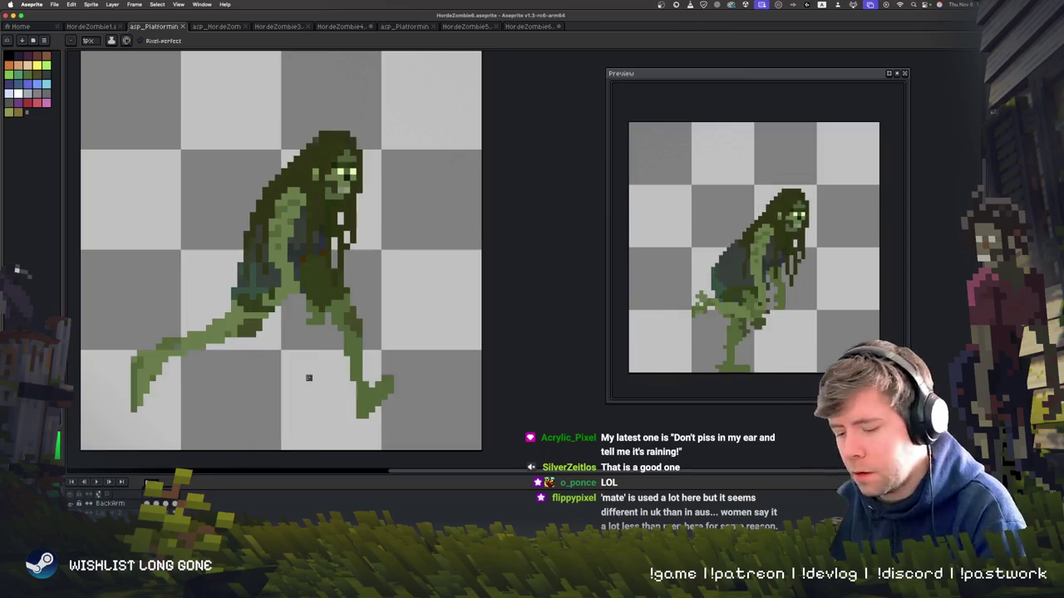
pyautogui.press('Right')
pyautogui.press('Left')
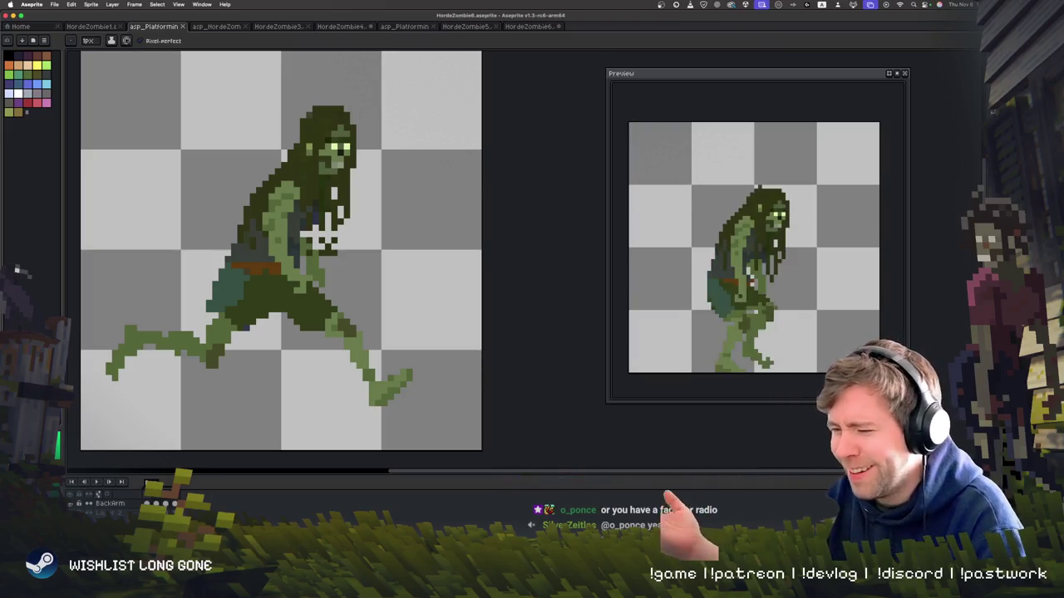
pyautogui.press('Return')
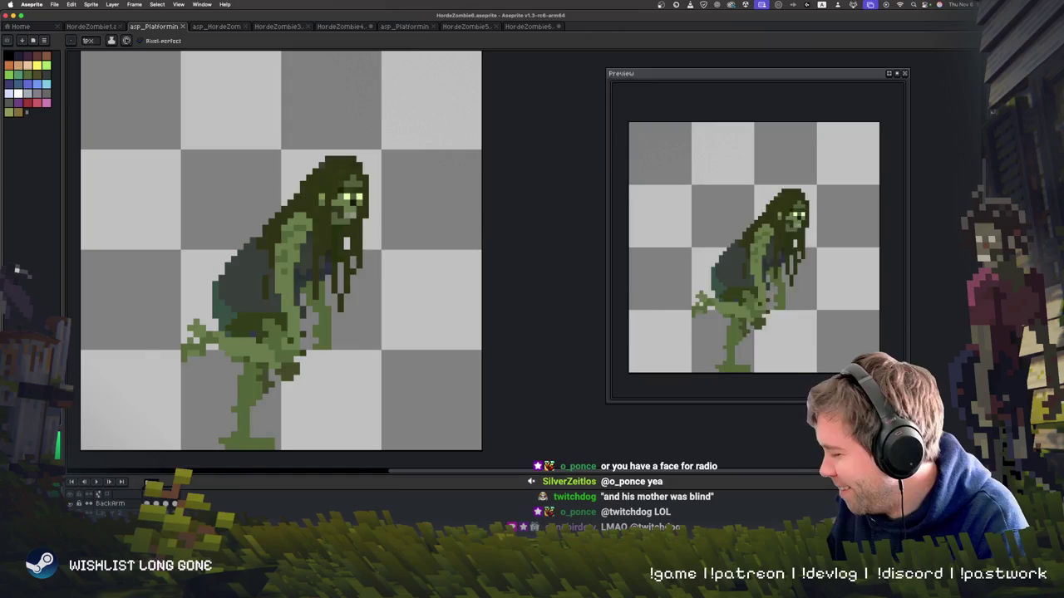
pyautogui.press('Return')
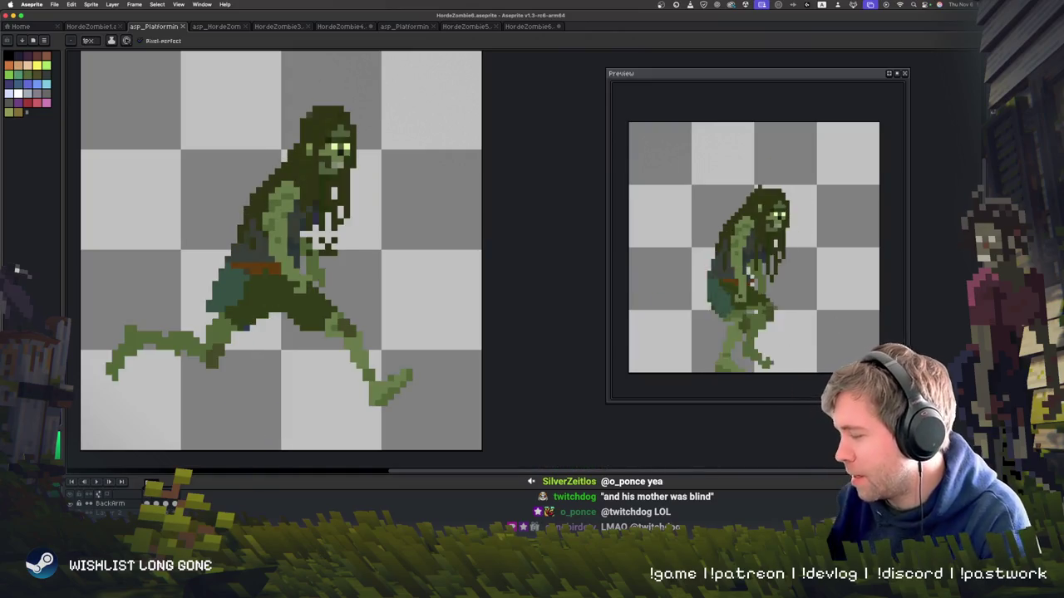
pyautogui.press('i')
pyautogui.press('b')
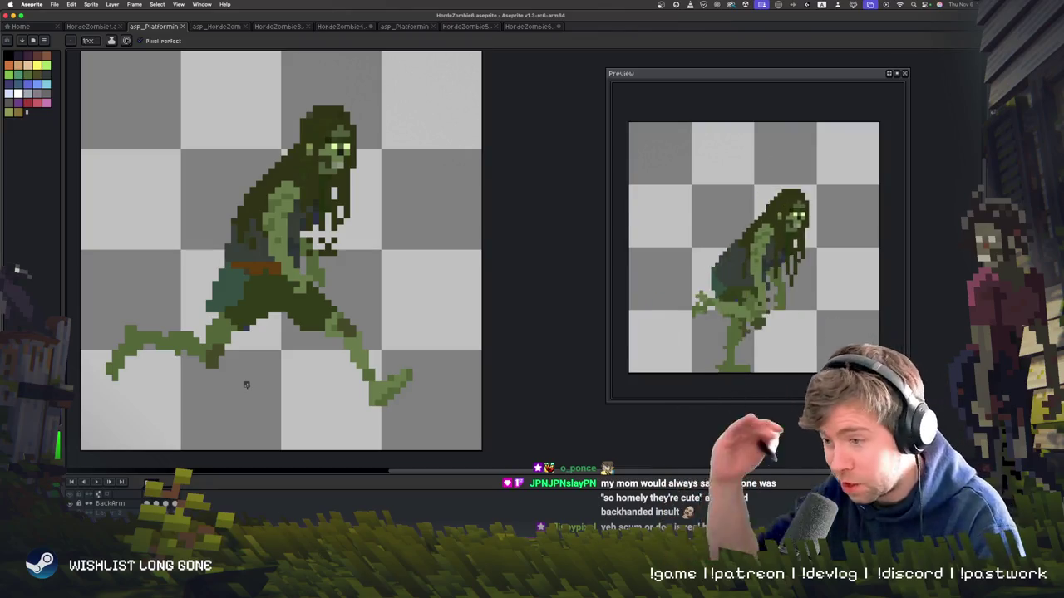
# - Loop the zombie run cycle in the main editor to review the leaping stride
pyautogui.press('Return')
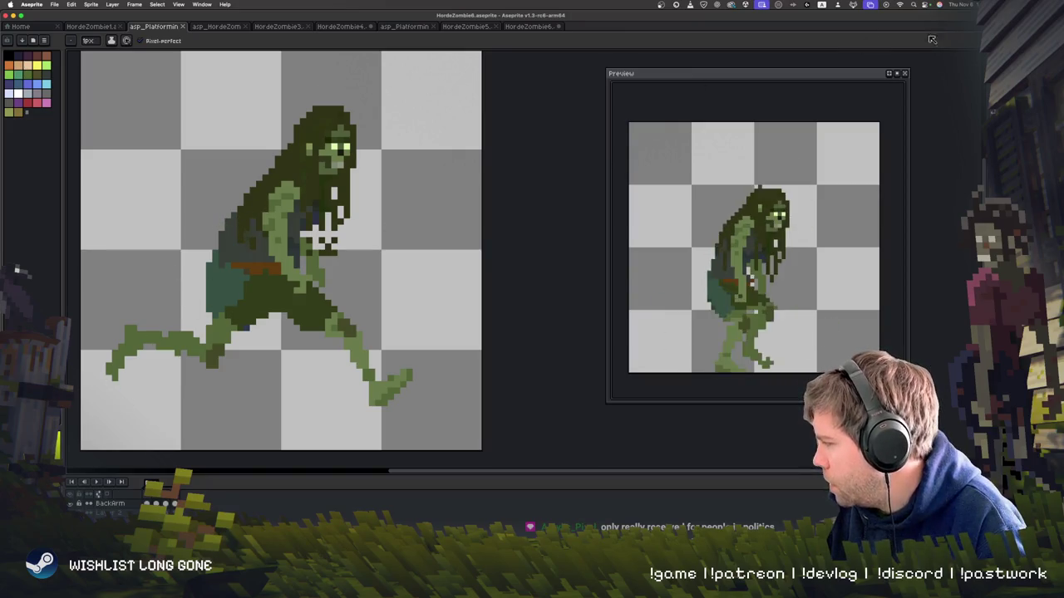
# - Marquee-select the trailing back leg in the leaping frame and rotate it
pyautogui.press('m')
pyautogui.scroll(-1, 264, 359)
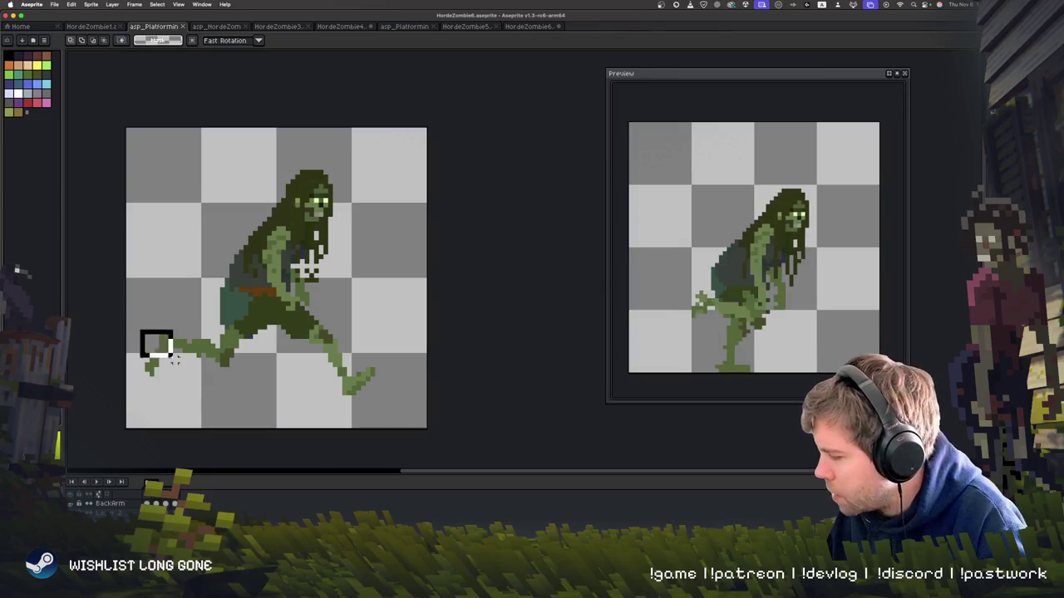
pyautogui.moveTo(170, 353)
pyautogui.mouseDown()
pyautogui.moveTo(223, 392)
pyautogui.moveTo(235, 380)
pyautogui.mouseUp()
pyautogui.click(231, 398)
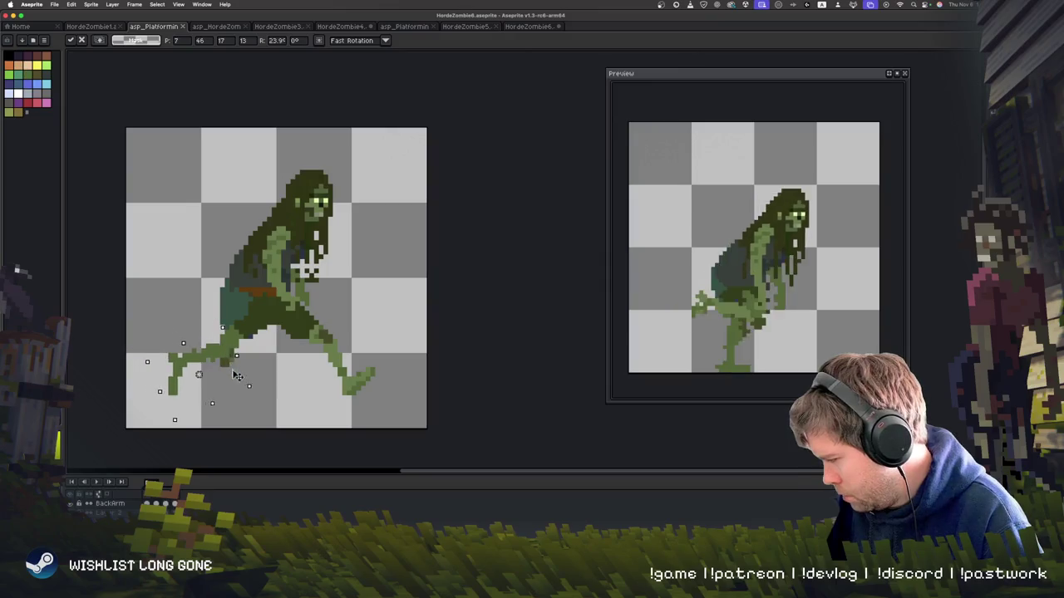
pyautogui.press('Return')
# - Shift the leg into a new position, rotate the back foot, and check it in playback
pyautogui.moveTo(143, 286)
pyautogui.mouseDown()
pyautogui.moveTo(249, 411)
pyautogui.moveTo(221, 387)
pyautogui.mouseUp()
pyautogui.press('Return')
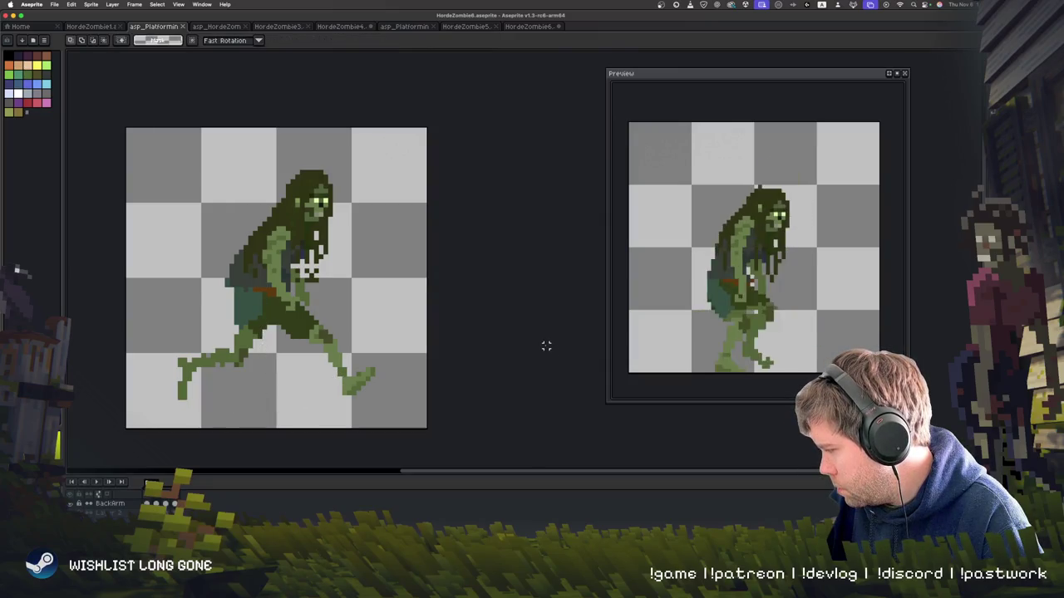
pyautogui.press('Return')
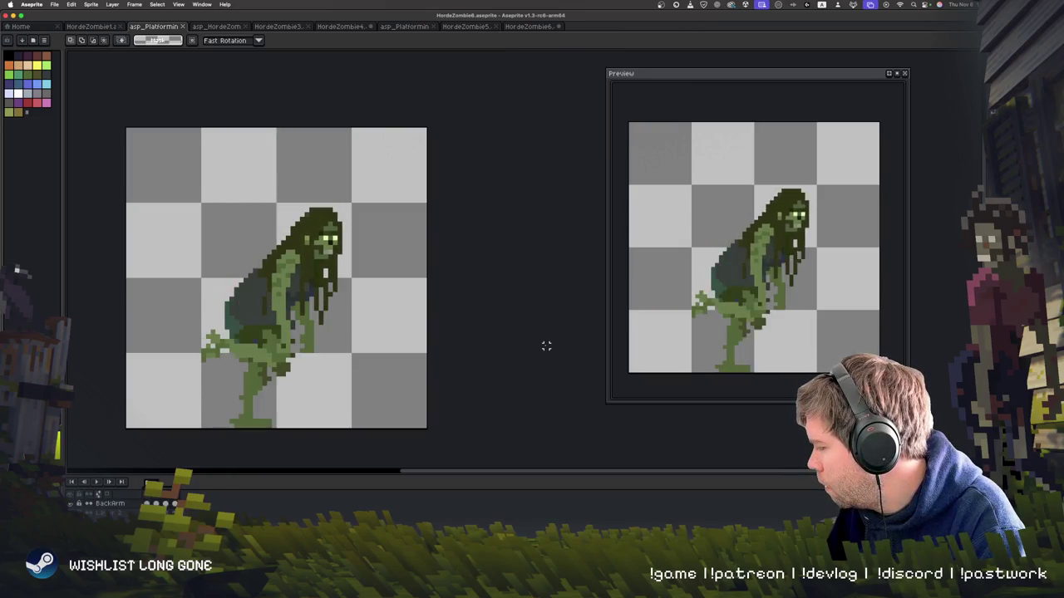
pyautogui.moveTo(165, 359)
pyautogui.mouseDown()
pyautogui.moveTo(196, 396)
pyautogui.moveTo(213, 359)
pyautogui.moveTo(316, 345)
pyautogui.mouseUp()
pyautogui.press('Return')
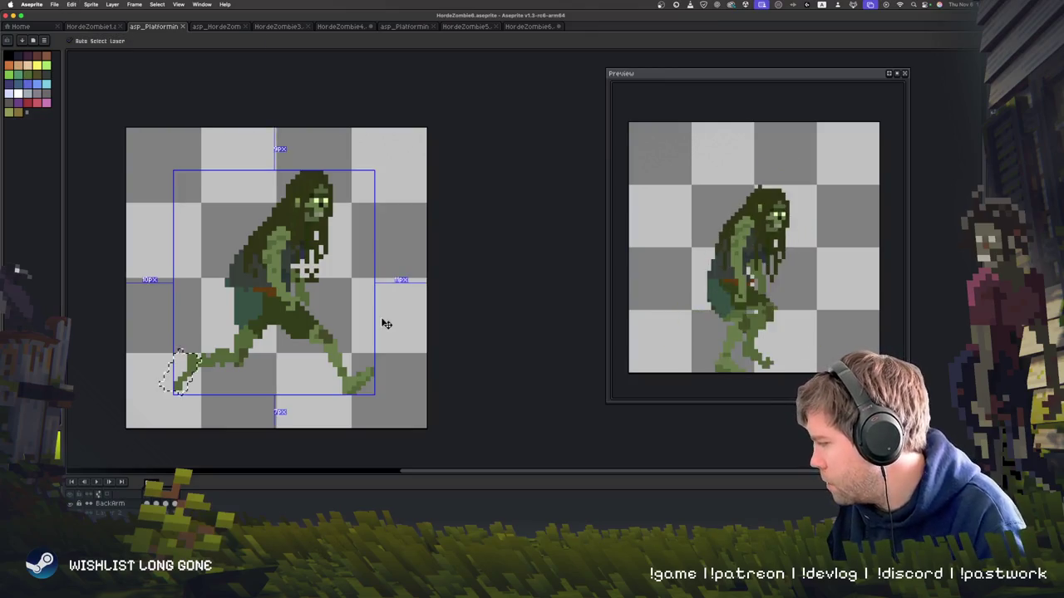
pyautogui.press('Return')
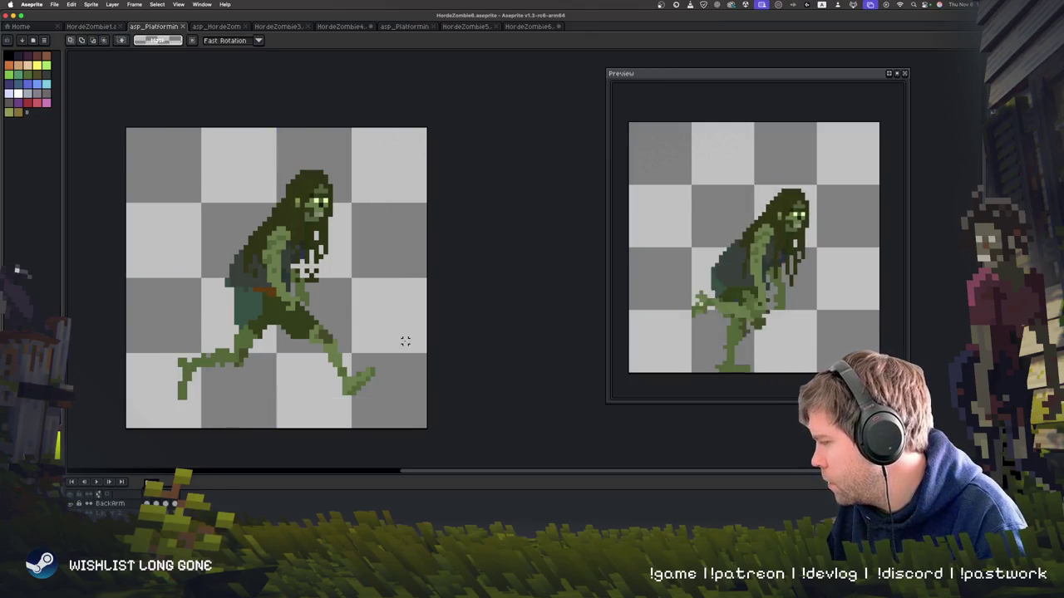
pyautogui.press('b')
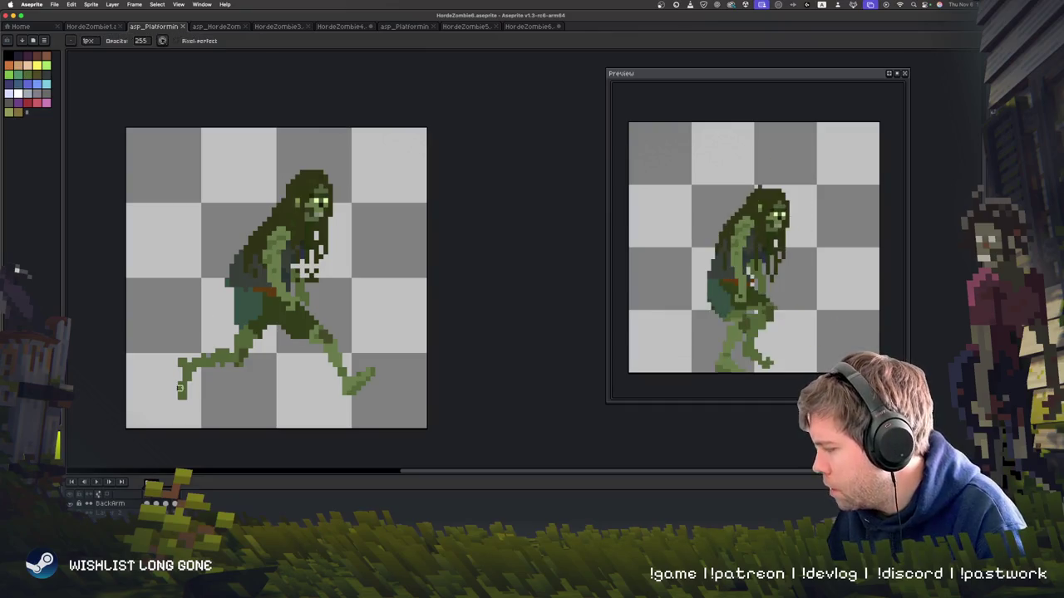
pyautogui.press('e')
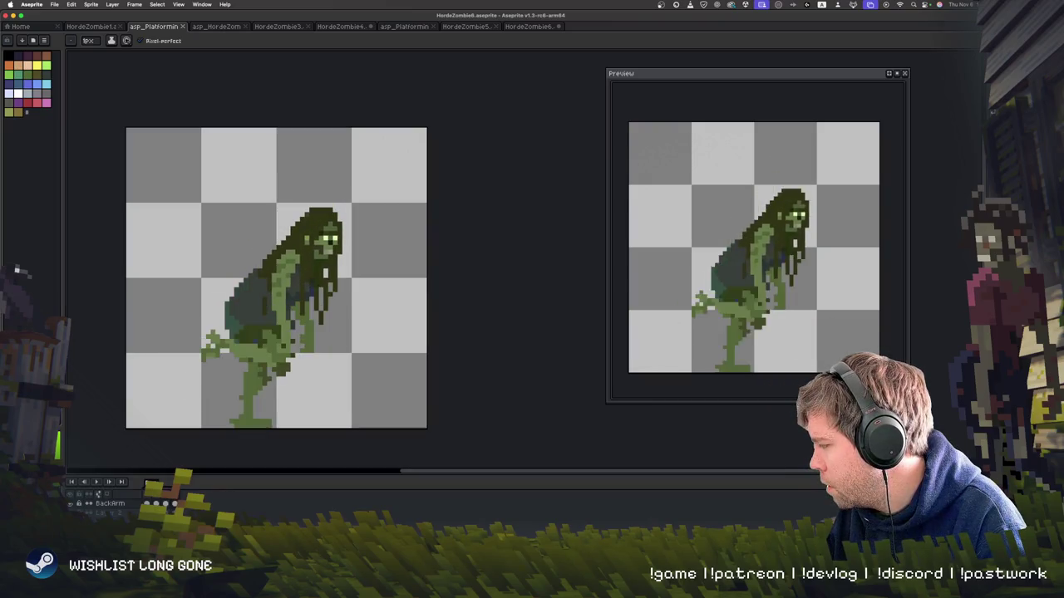
pyautogui.press('m')
pyautogui.moveTo(125, 170); pyautogui.dragTo(428, 429)
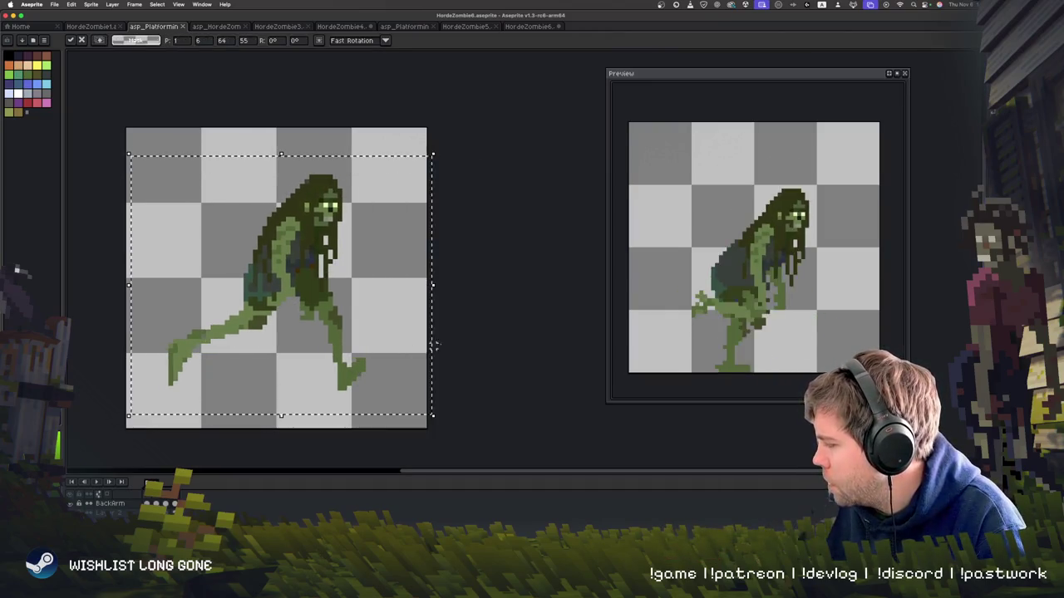
pyautogui.click(489, 383)
pyautogui.press('Return')
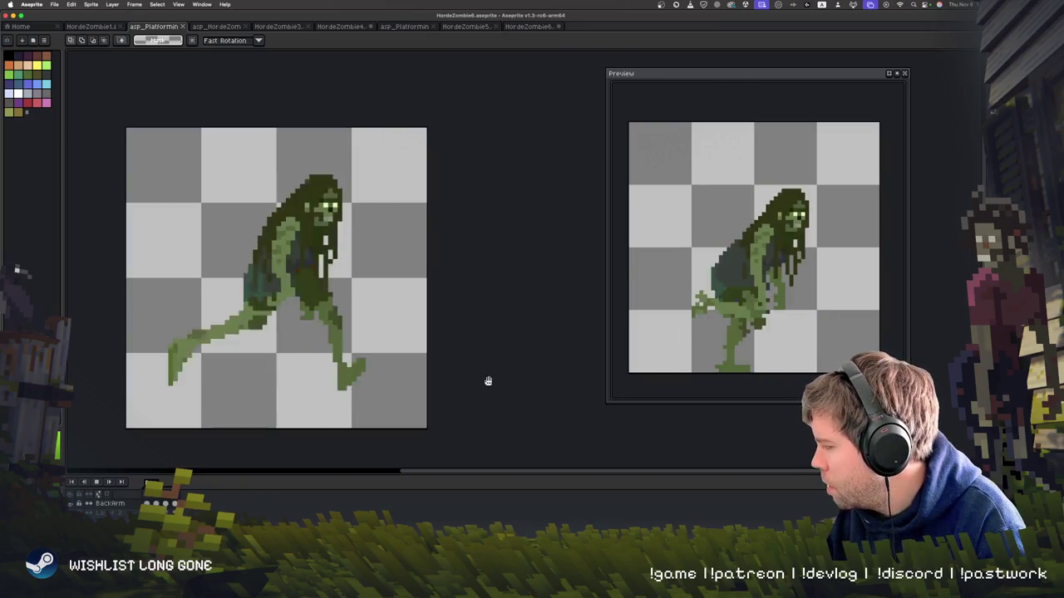
pyautogui.press('Return')
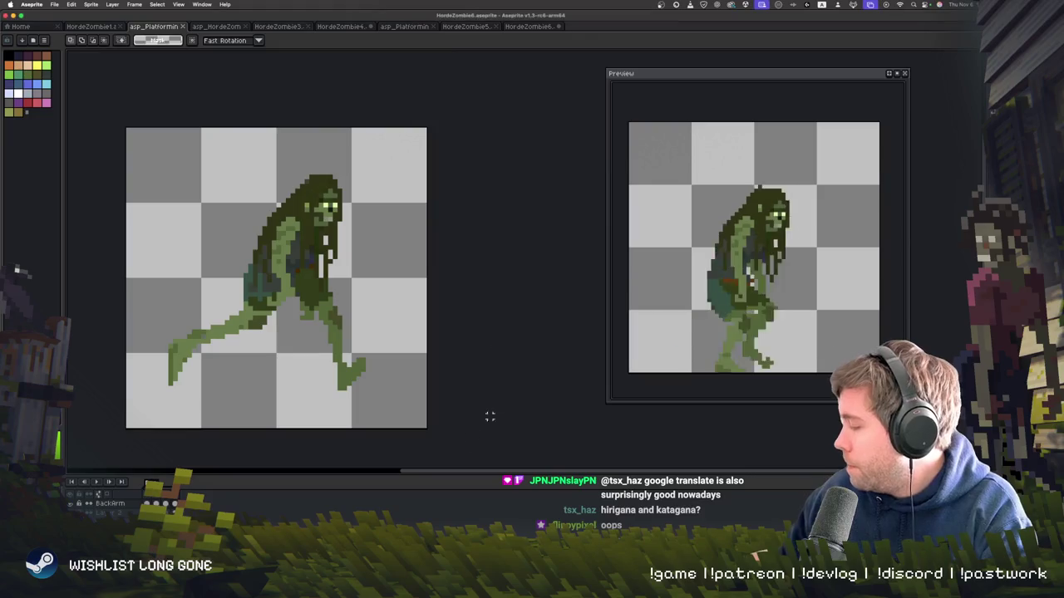
pyautogui.hscroll(-2, 441, 395)
pyautogui.press('Return')
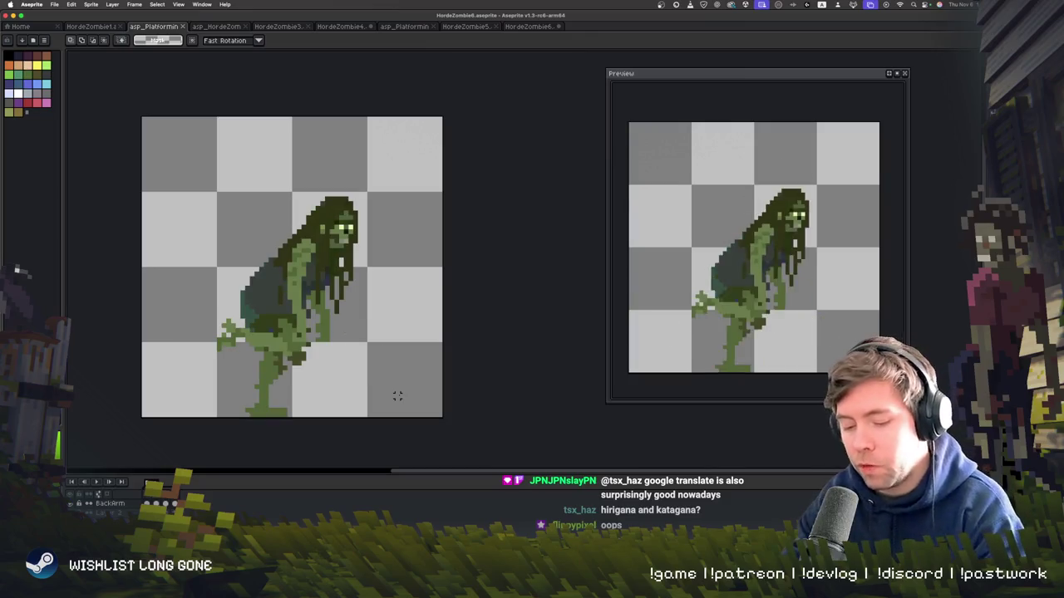
# - Add pixels to the dangling hand using a colour sampled from the sprite, then play the cycle
pyautogui.press('b')
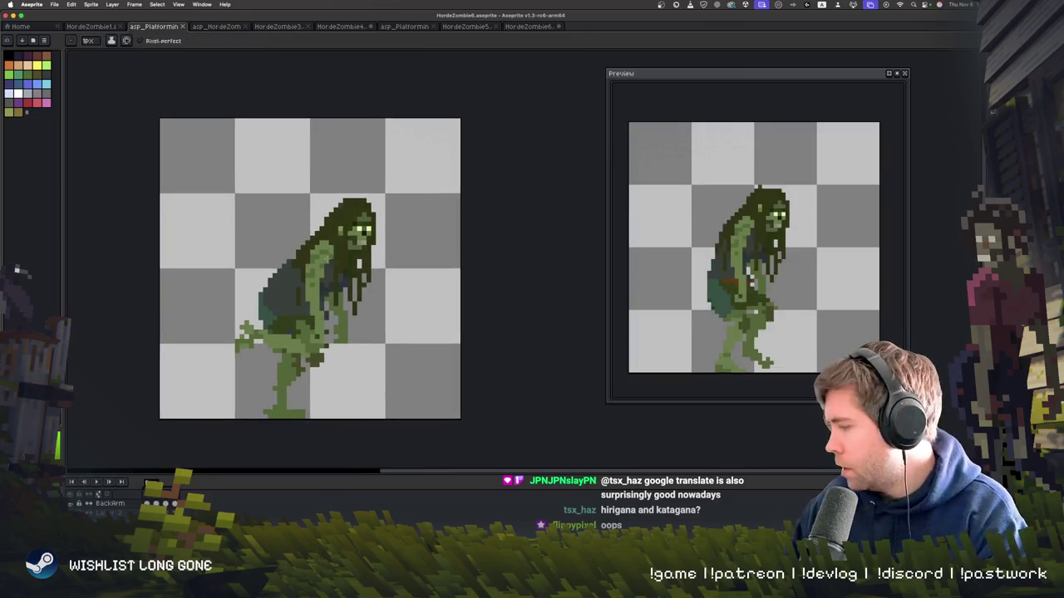
pyautogui.press('i')
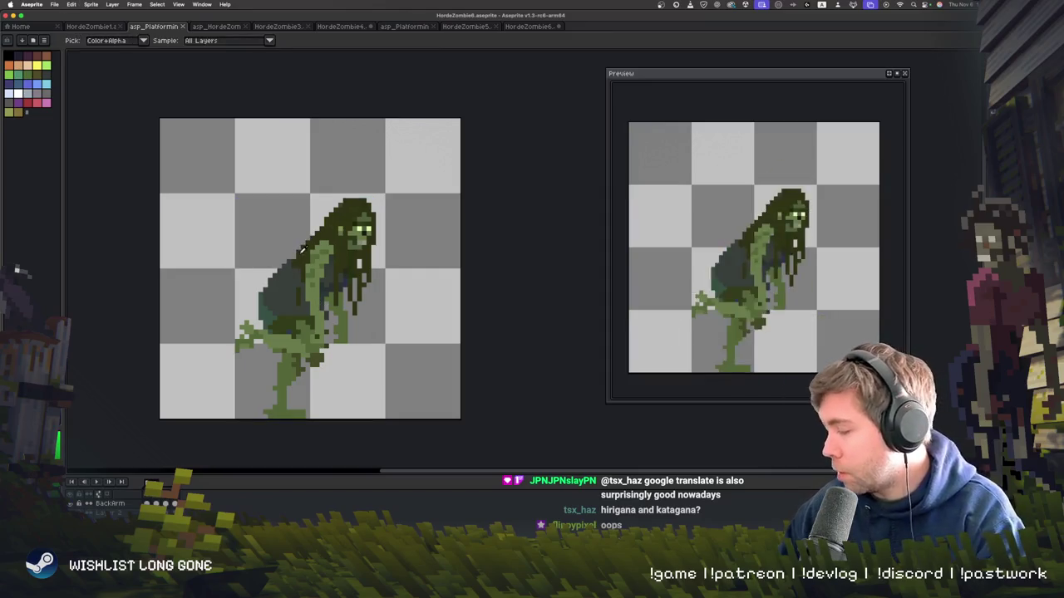
pyautogui.press('b')
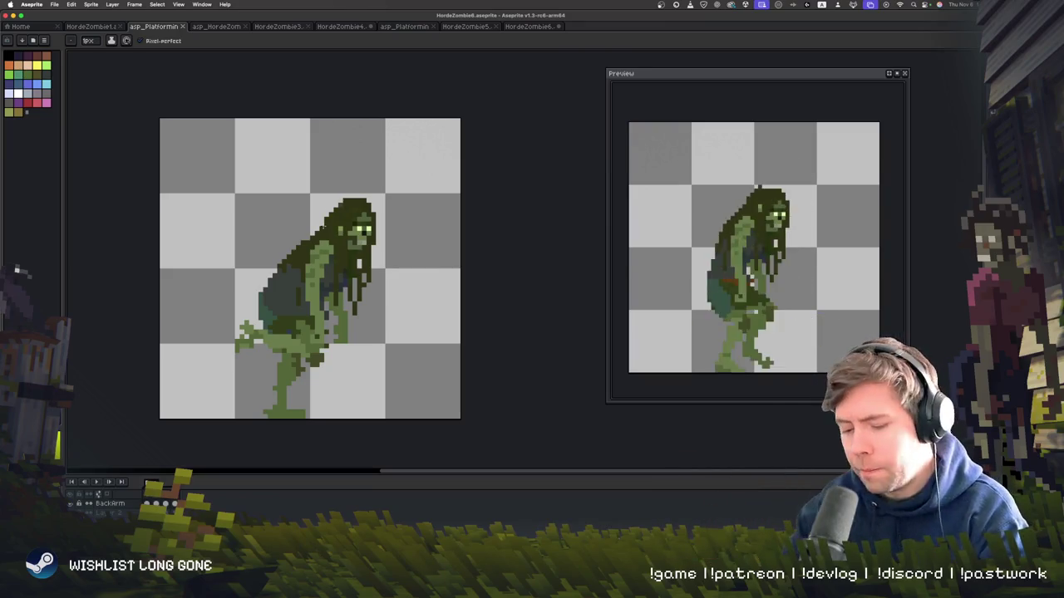
pyautogui.press('Return')
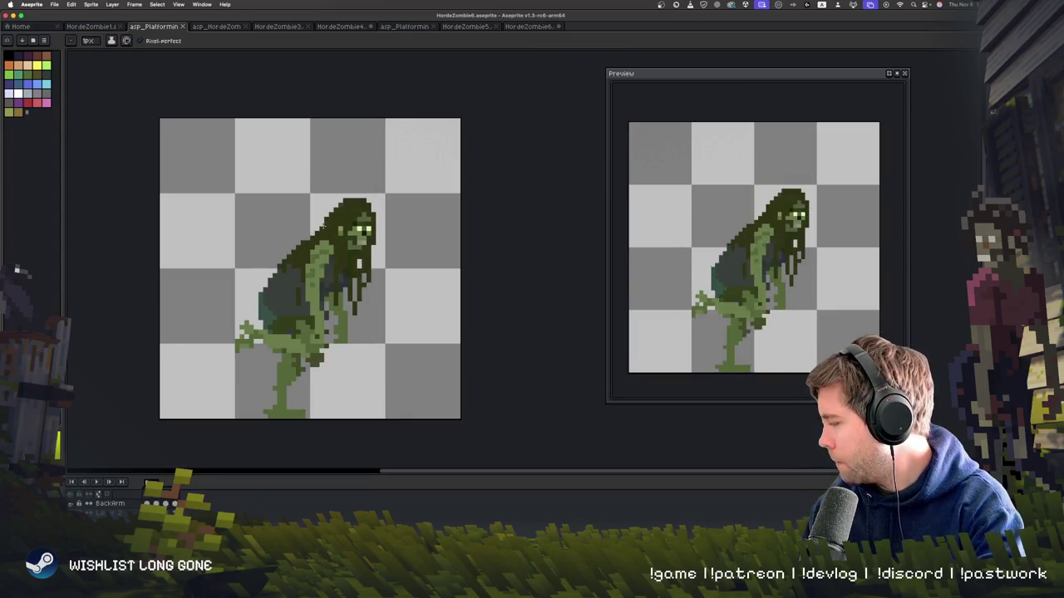
# - Select the zombie's head in the crouched frame and move it down a few pixels
pyautogui.press('m')
pyautogui.moveTo(330, 195); pyautogui.dragTo(393, 276)
pyautogui.moveTo(383, 237); pyautogui.dragTo(382, 250)
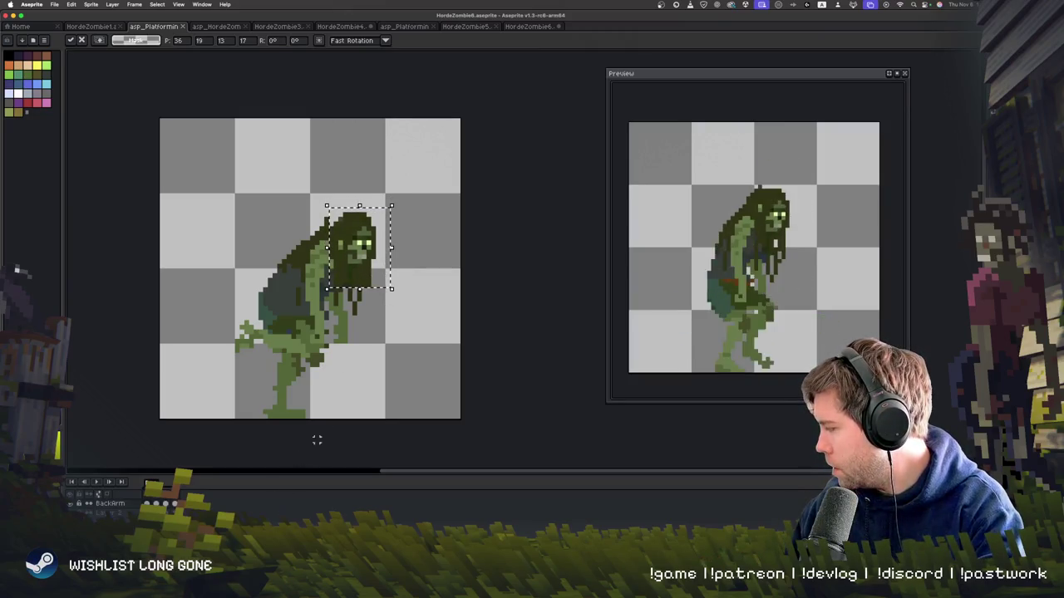
pyautogui.hotkey('ctrl', 'd')
pyautogui.press('b')
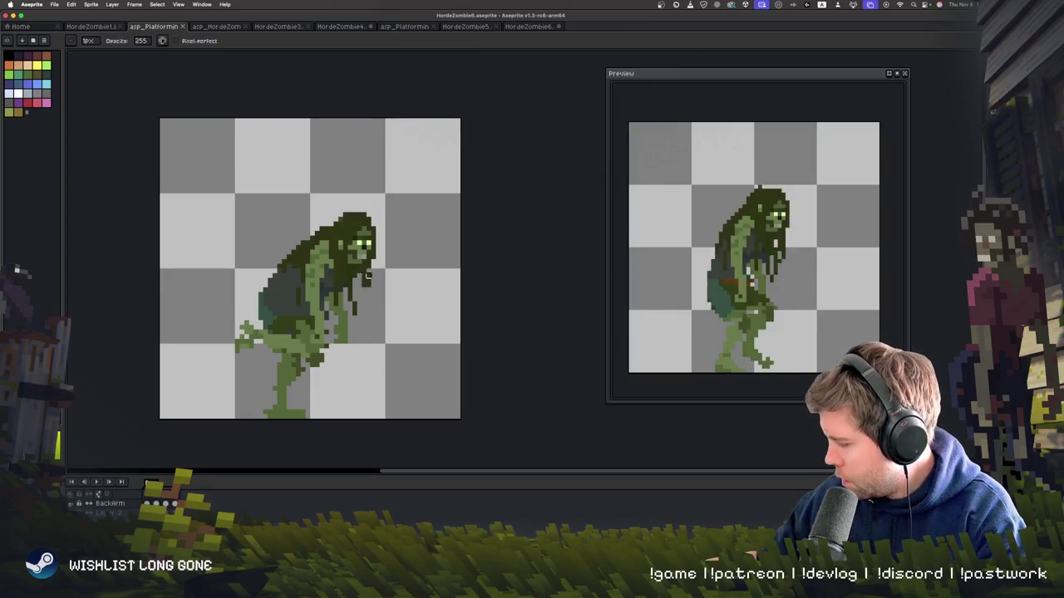
pyautogui.press('e')
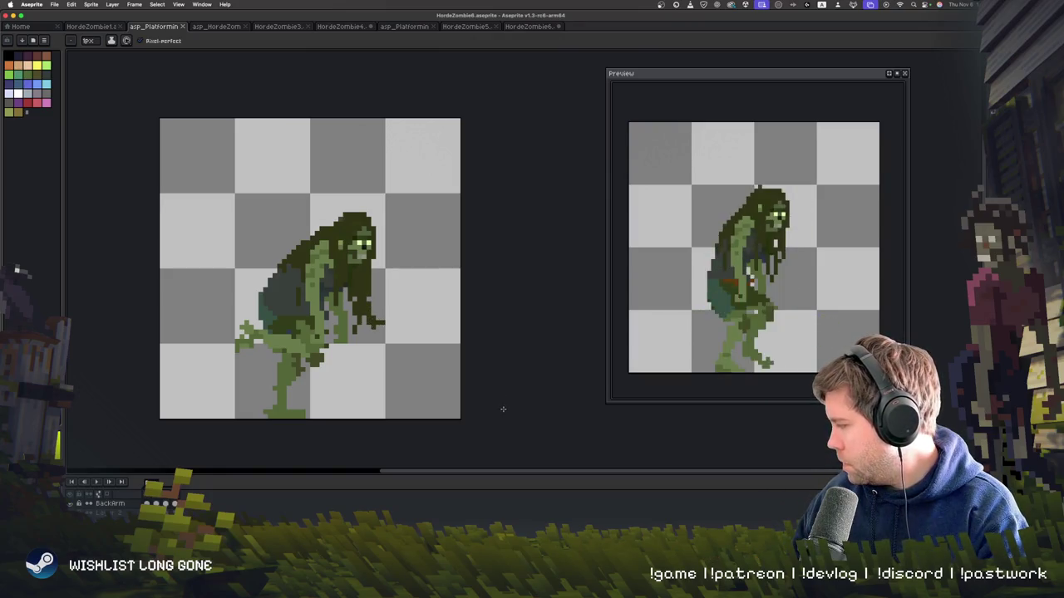
pyautogui.press('Right')
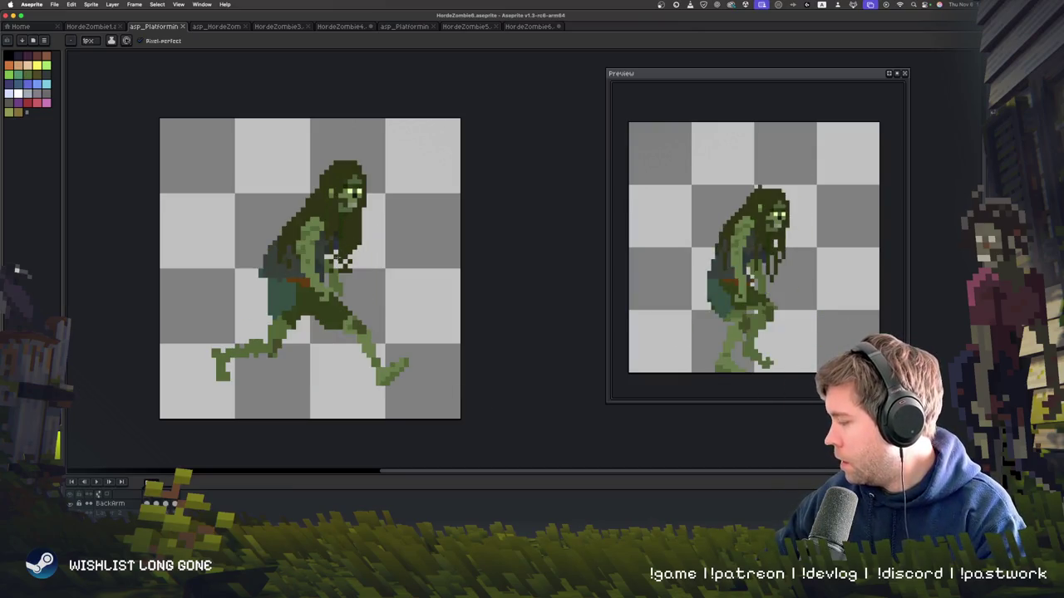
# - Touch up hair and arm pixels in the striding frame, darkening the hair's left edge
pyautogui.press('b')
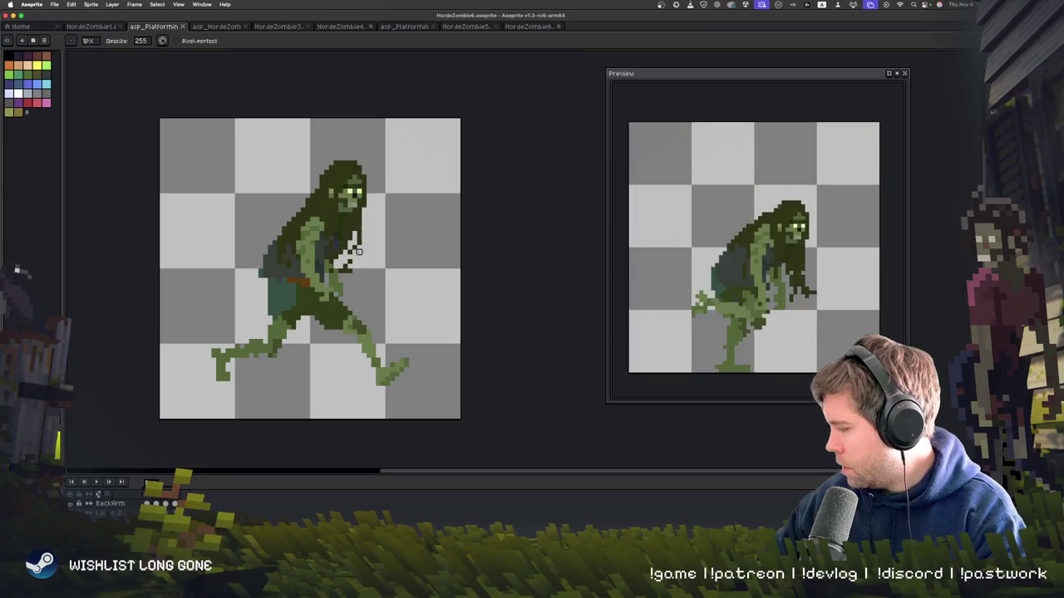
pyautogui.moveTo(359, 239); pyautogui.dragTo(359, 202)
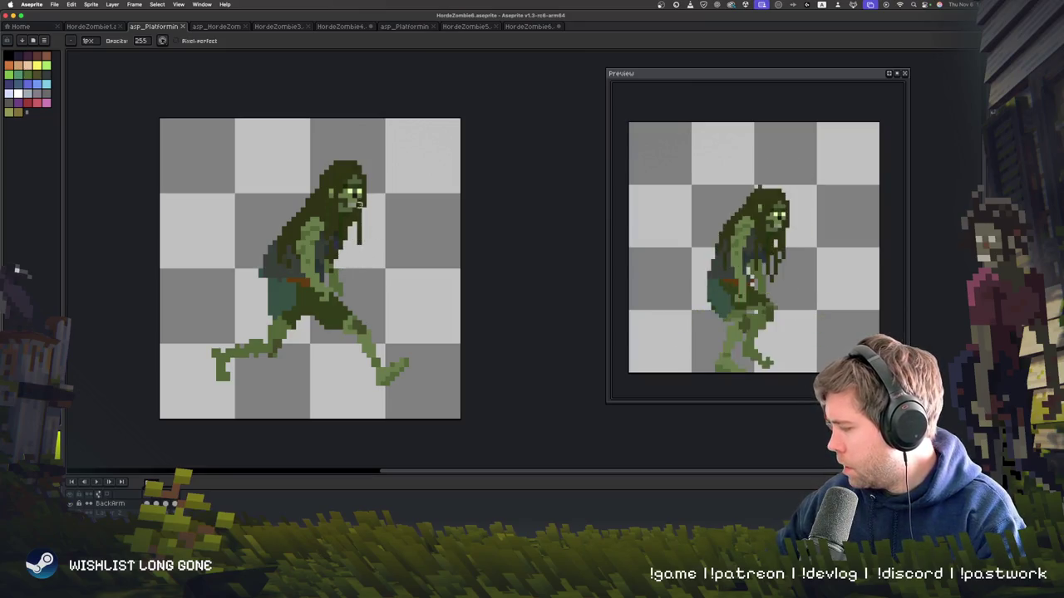
pyautogui.press('e')
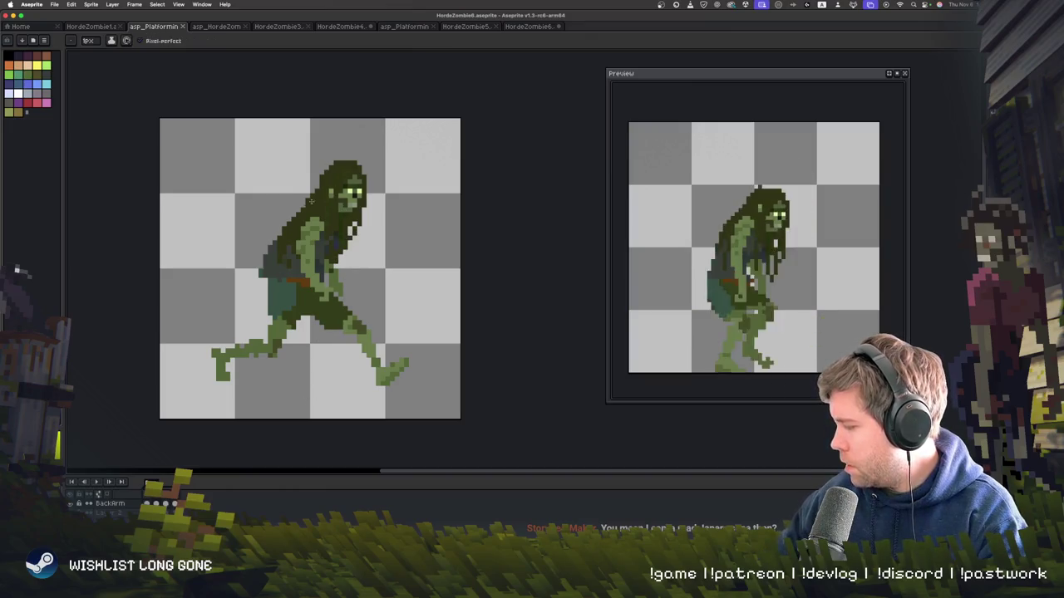
pyautogui.moveTo(320, 181); pyautogui.dragTo(296, 227)
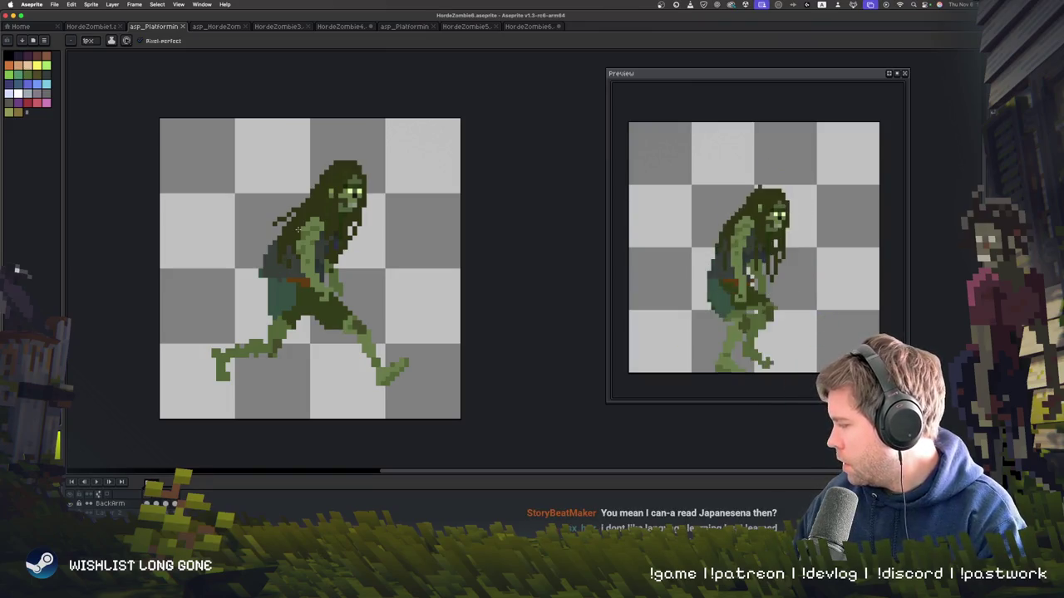
# - Draw dark hair strands beside the head in the upright frame and play to check
pyautogui.press('Right')
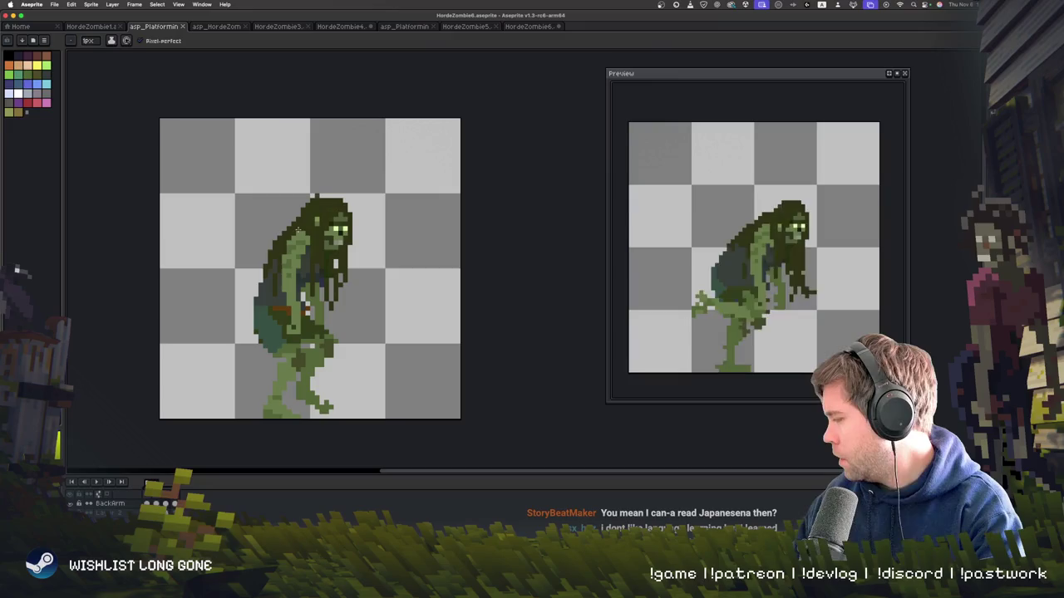
pyautogui.press('Right')
pyautogui.press('Right')
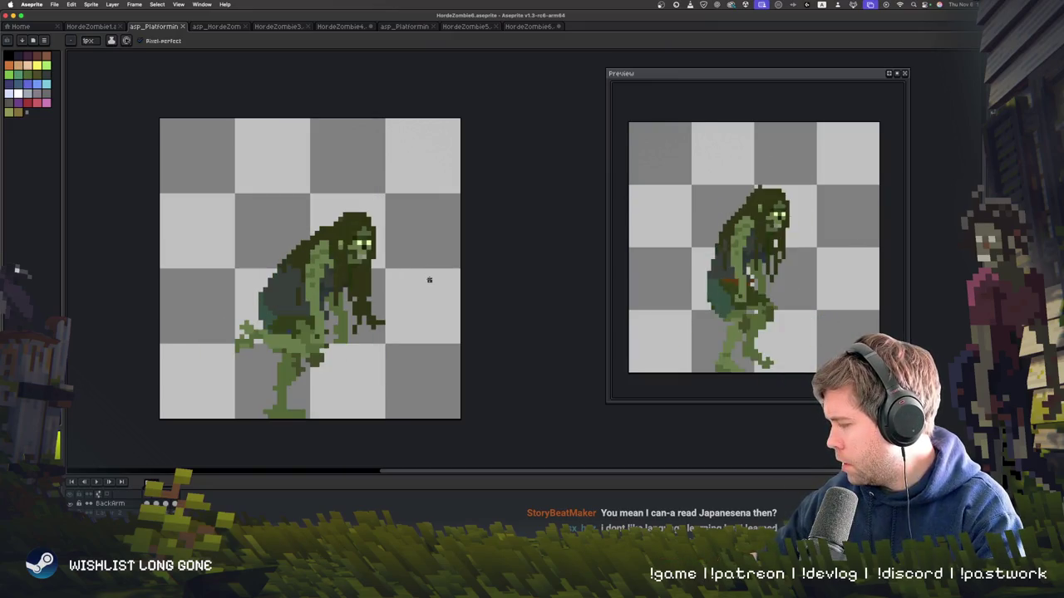
pyautogui.press('Right')
pyautogui.press('Right')
pyautogui.press('Right')
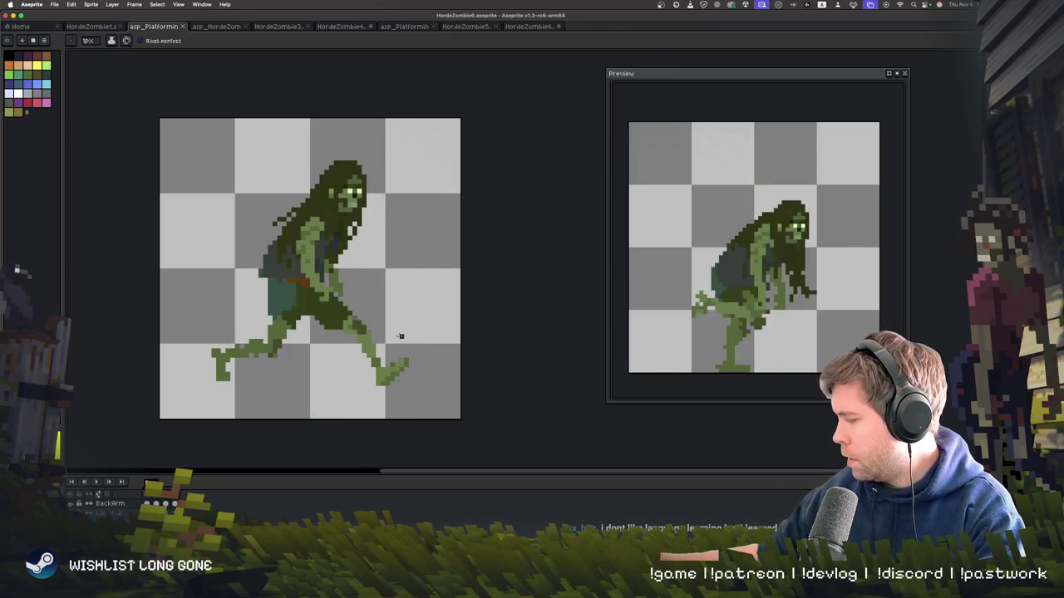
pyautogui.press('Right')
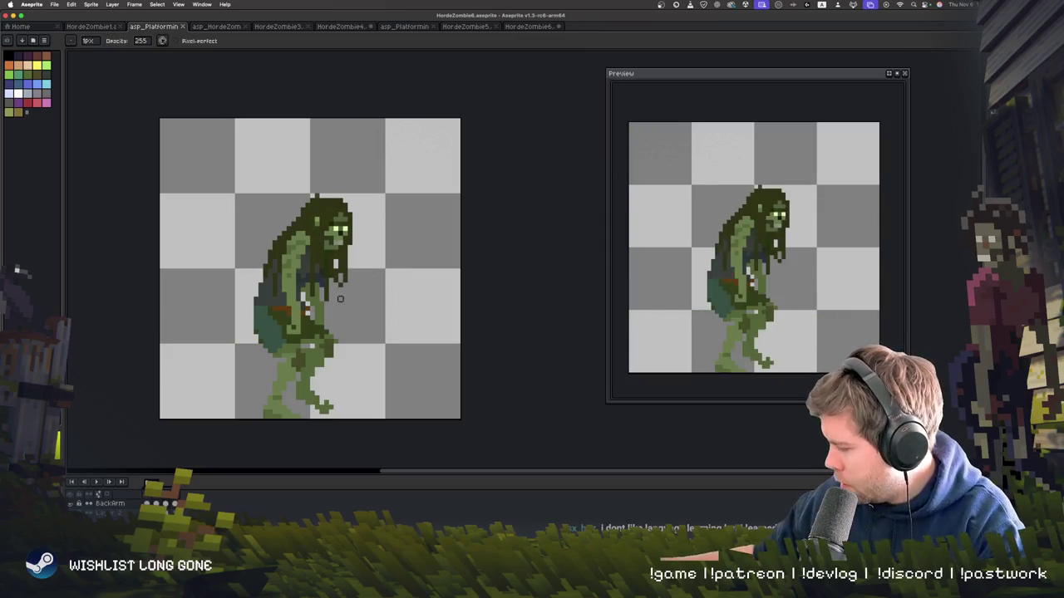
pyautogui.moveTo(352, 277); pyautogui.dragTo(366, 301)
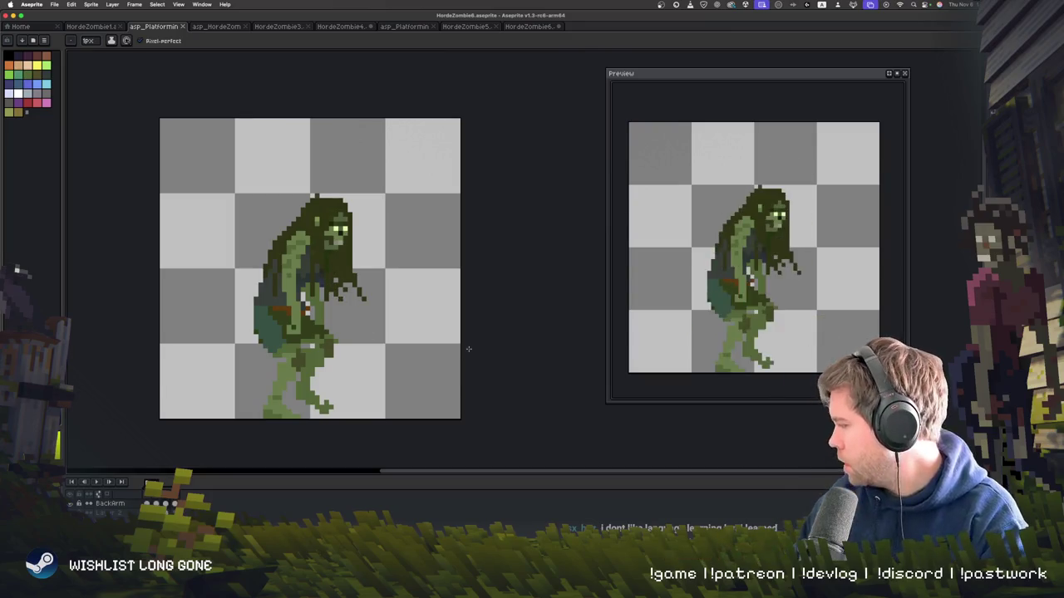
pyautogui.press('Return')
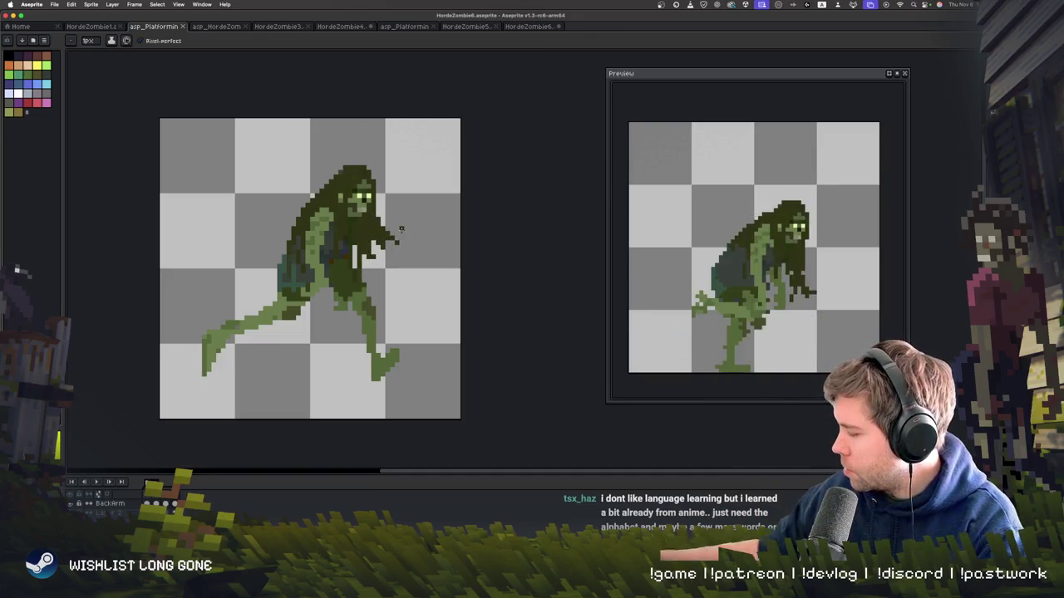
# - Review the hair edits across the run-cycle frames, stopping on the striding frame
pyautogui.press('Right')
pyautogui.press('Left')
pyautogui.press('Return')
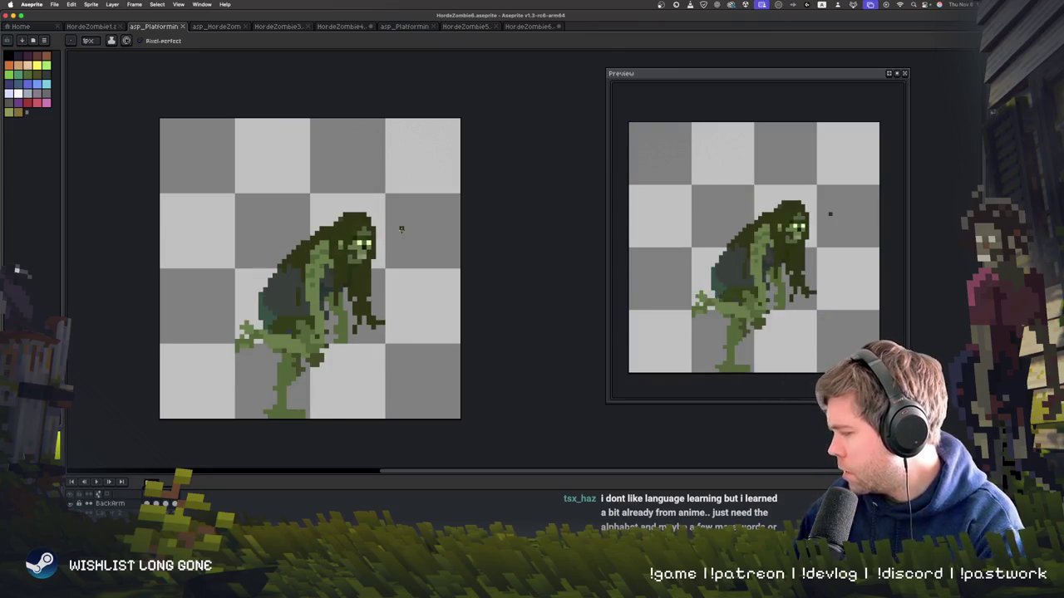
pyautogui.press('b')
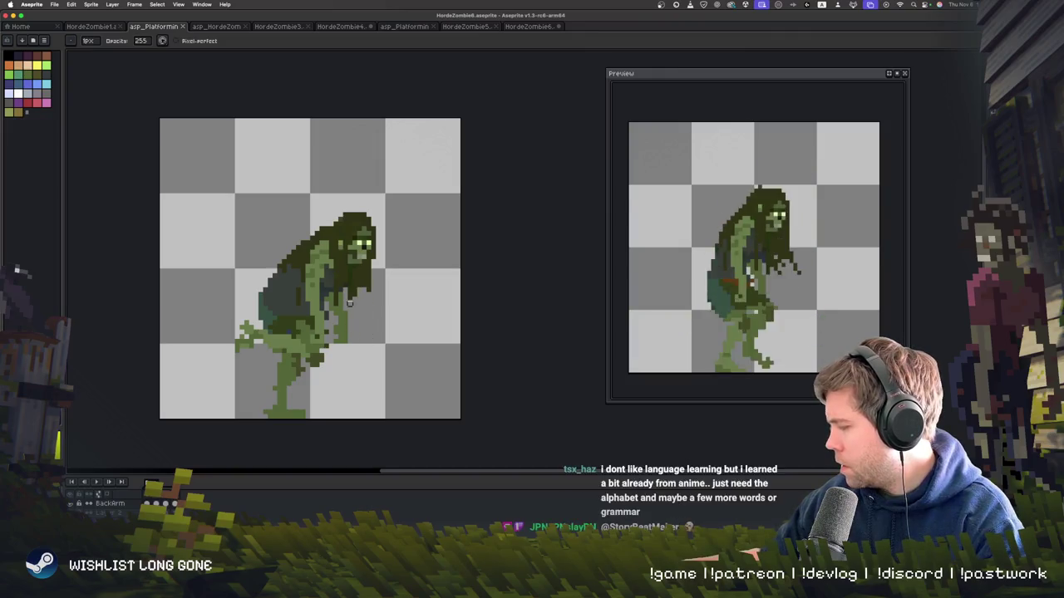
pyautogui.press('b')
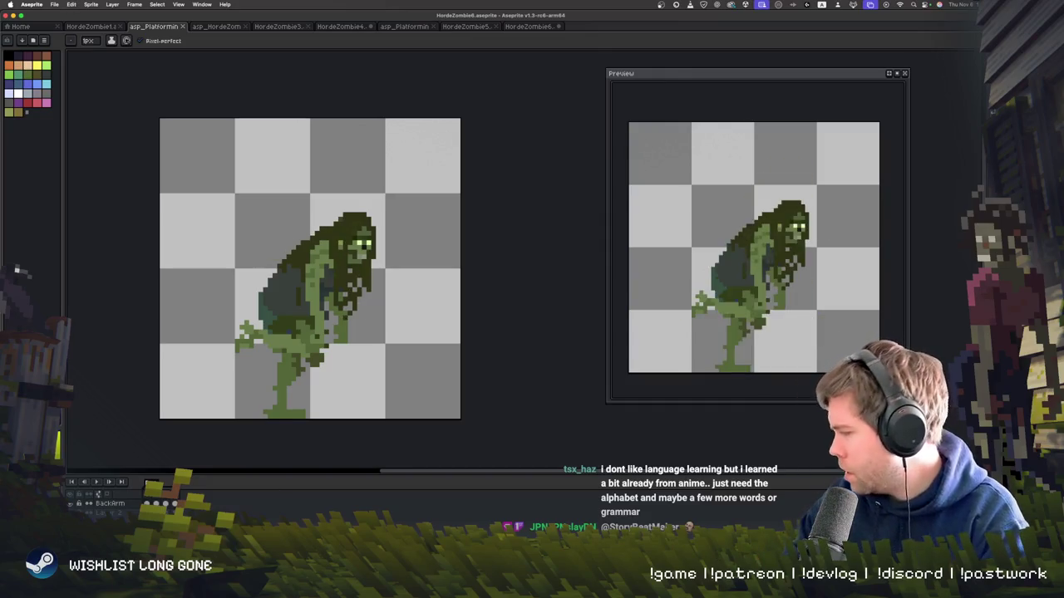
pyautogui.press('Right')
pyautogui.press('Right')
pyautogui.press('Right')
pyautogui.press('Right')
pyautogui.press('Right')
pyautogui.press('Right')
pyautogui.press('Return')
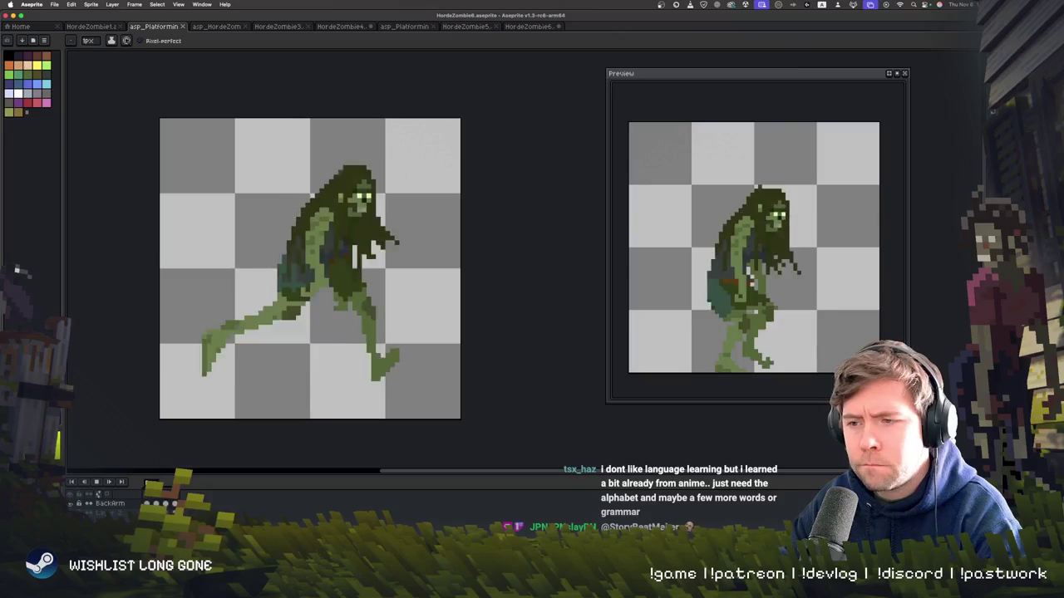
pyautogui.press('Return')
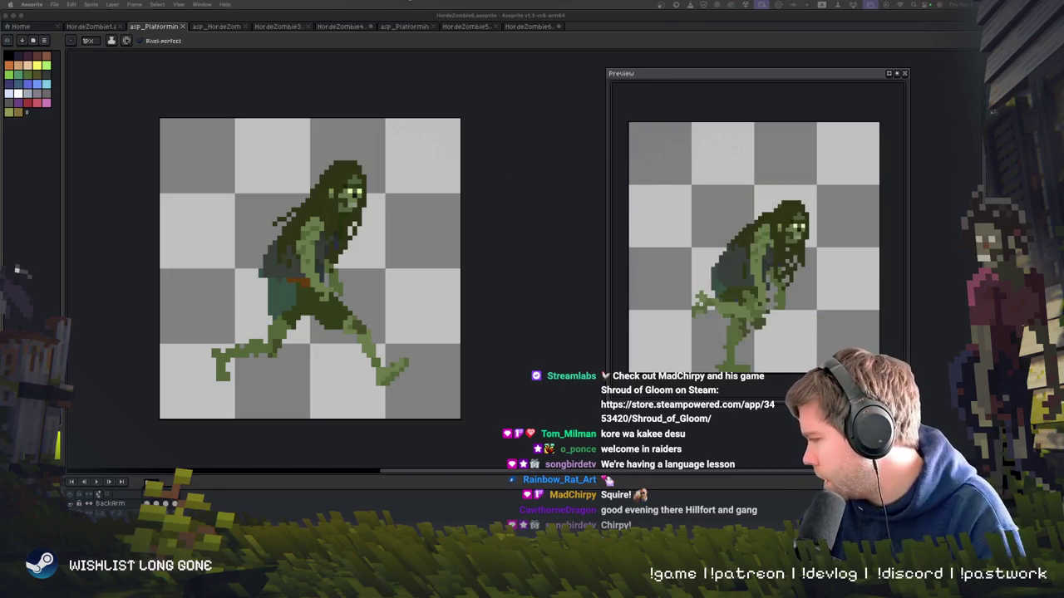
# - Cycle through the open sprite tabs, panning briefly, to reach HordeZombie6
pyautogui.hotkey('ctrl', 'shift', 'Tab')
pyautogui.moveTo(376, 203); pyautogui.dragTo(360, 186)
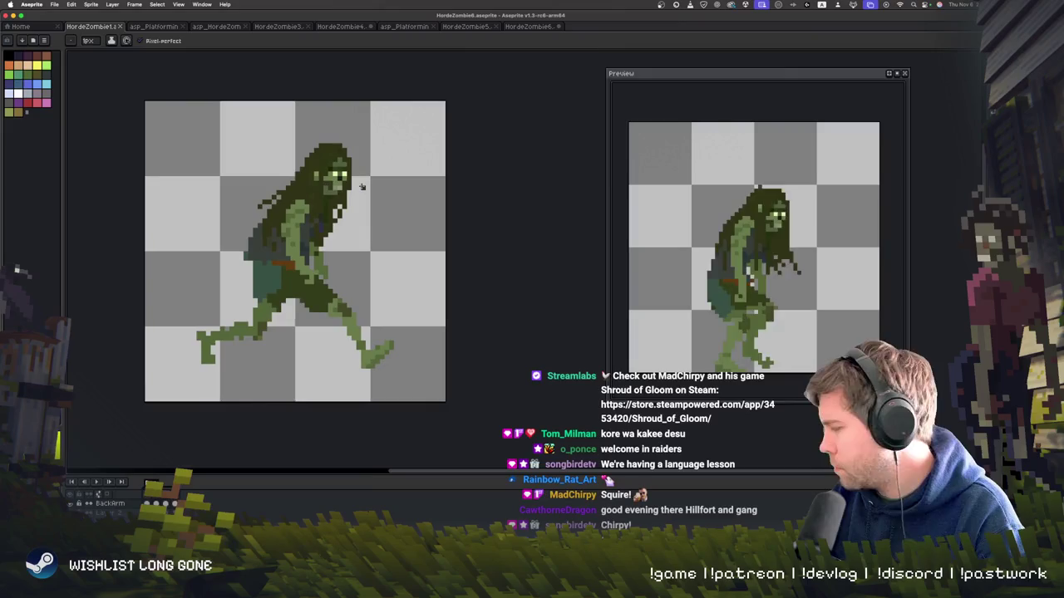
pyautogui.hotkey('ctrl', 'shift', 'Tab')
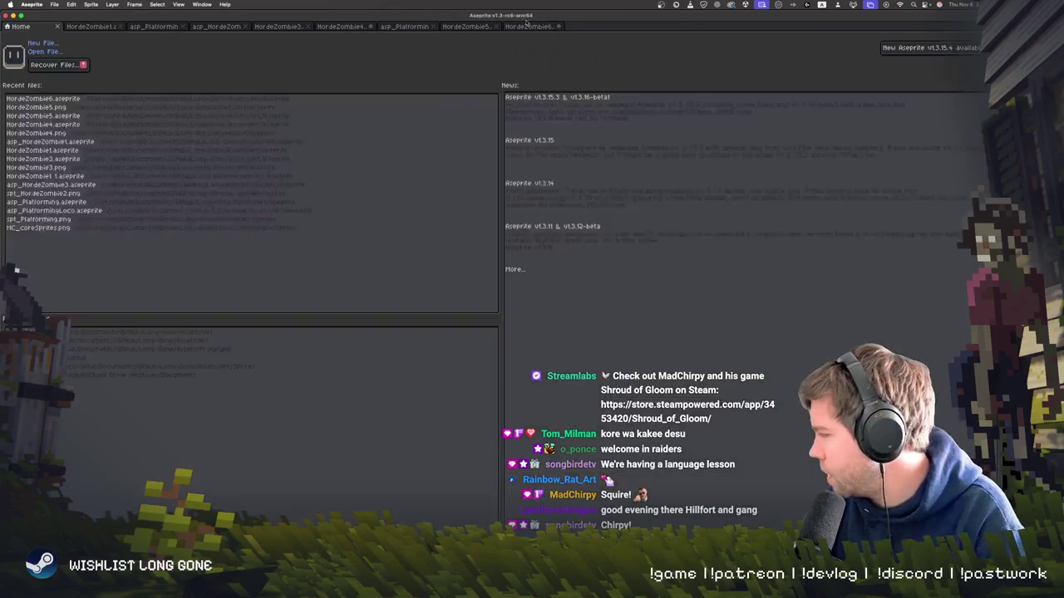
pyautogui.click(525, 29)
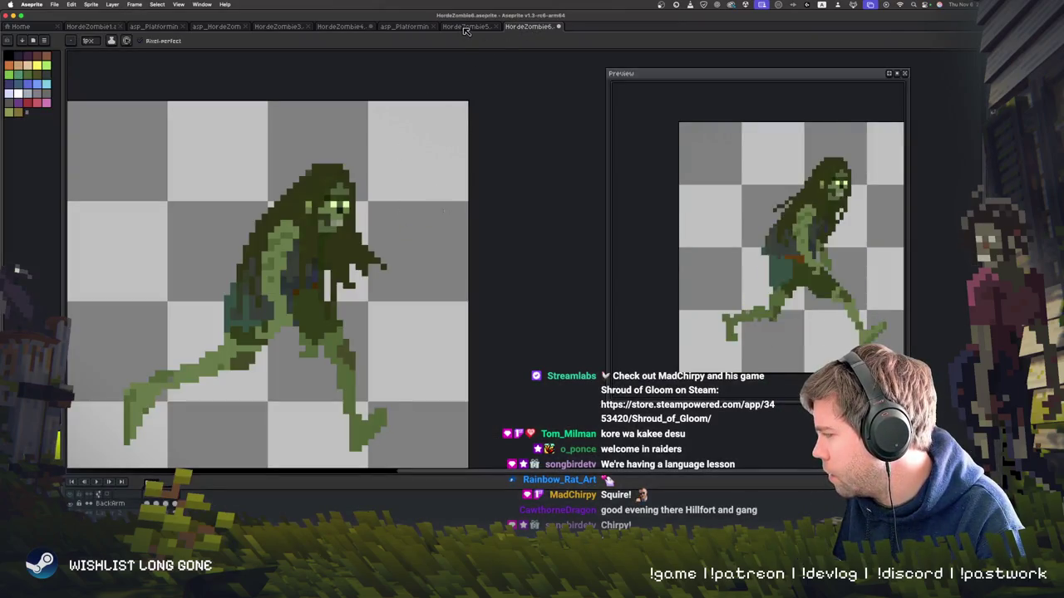
# - Play the HordeZombie5 animation centred on the fat zombie, then play HordeZombie4's run cycle
pyautogui.click(464, 28)
pyautogui.press('Return')
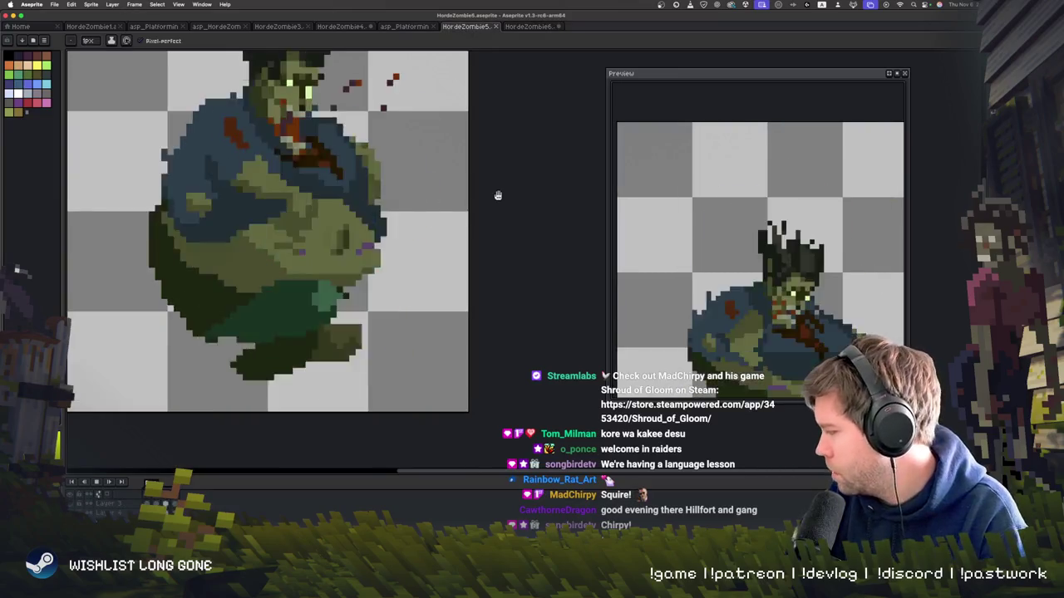
pyautogui.scroll(-1, 498, 195)
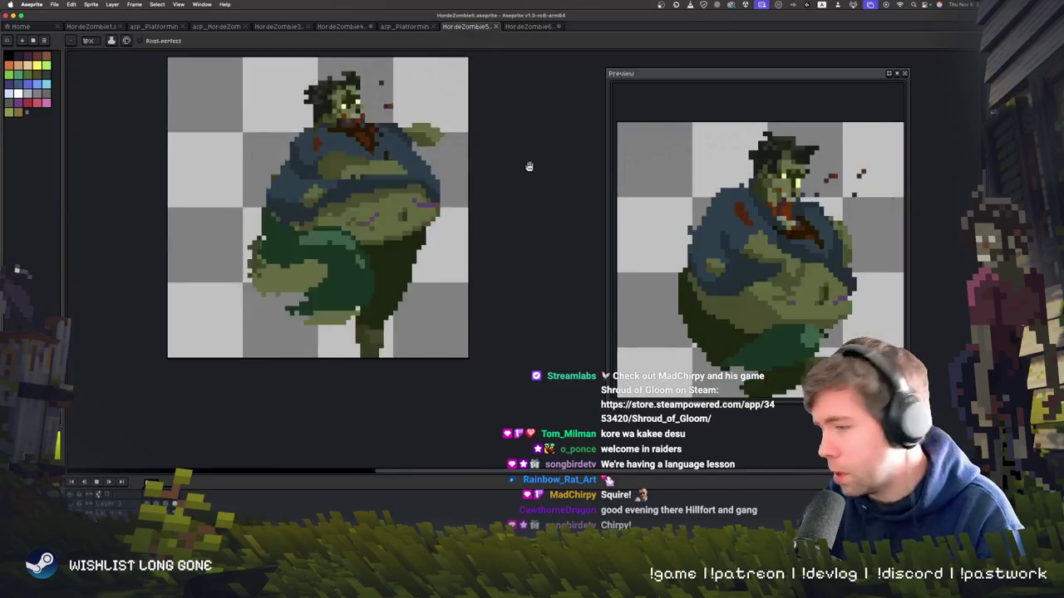
pyautogui.moveTo(508, 199); pyautogui.dragTo(502, 241)
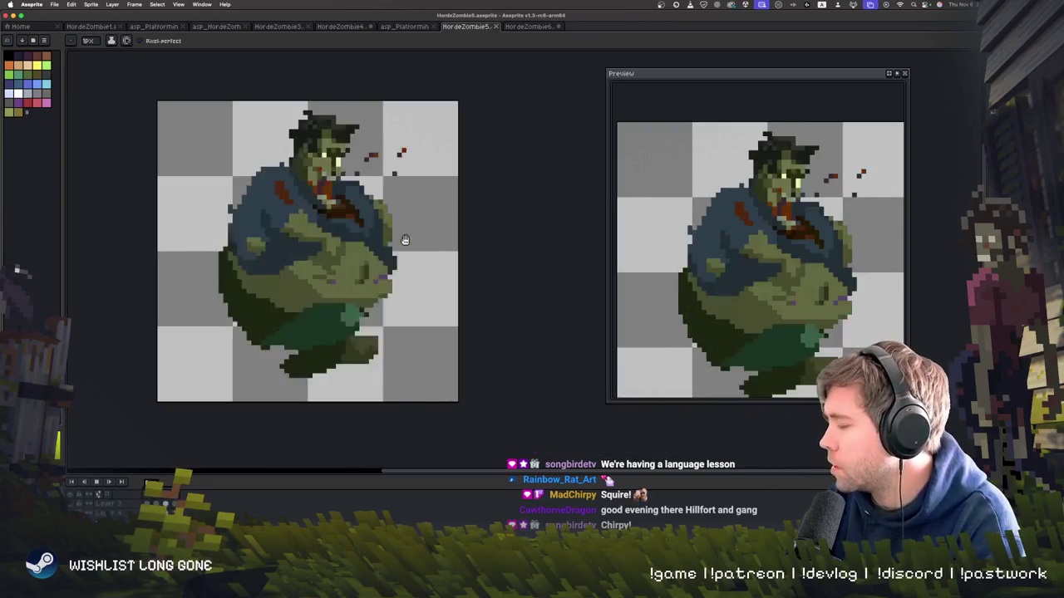
pyautogui.click(342, 27)
pyautogui.press('Return')
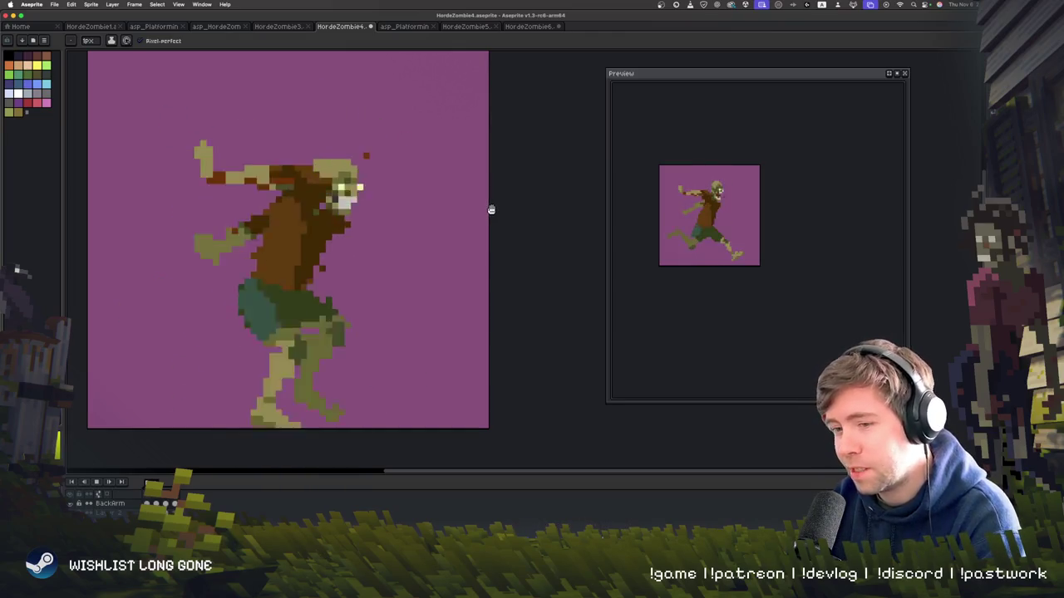
# - Pan HordeZombie6's view, glance at the asp_Platforming runner, then cycle back through HordeZombie4
pyautogui.click(529, 26)
pyautogui.press('space')
pyautogui.moveTo(464, 212); pyautogui.dragTo(512, 165)
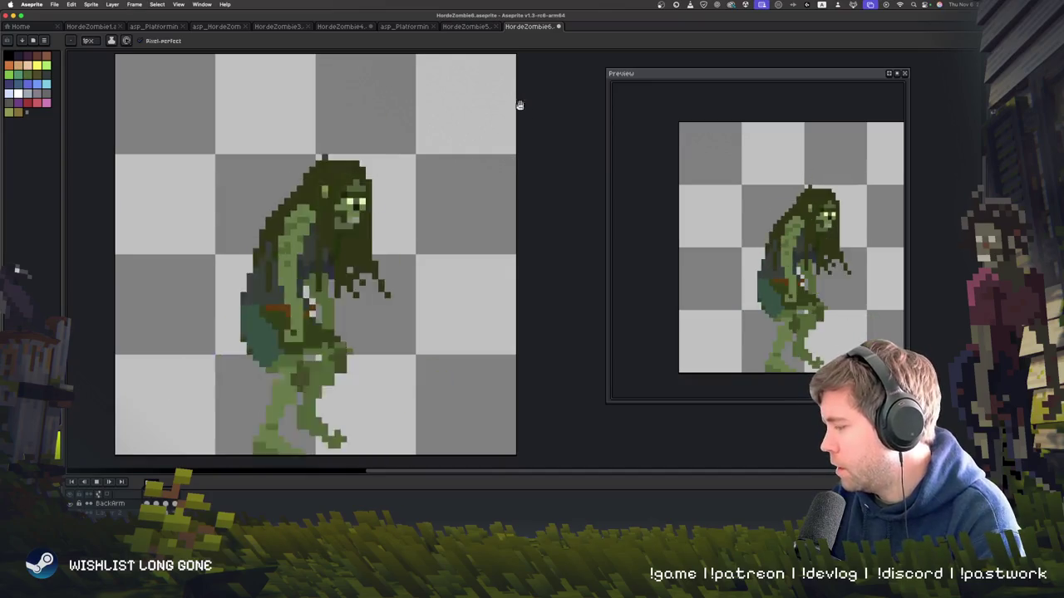
pyautogui.click(401, 26)
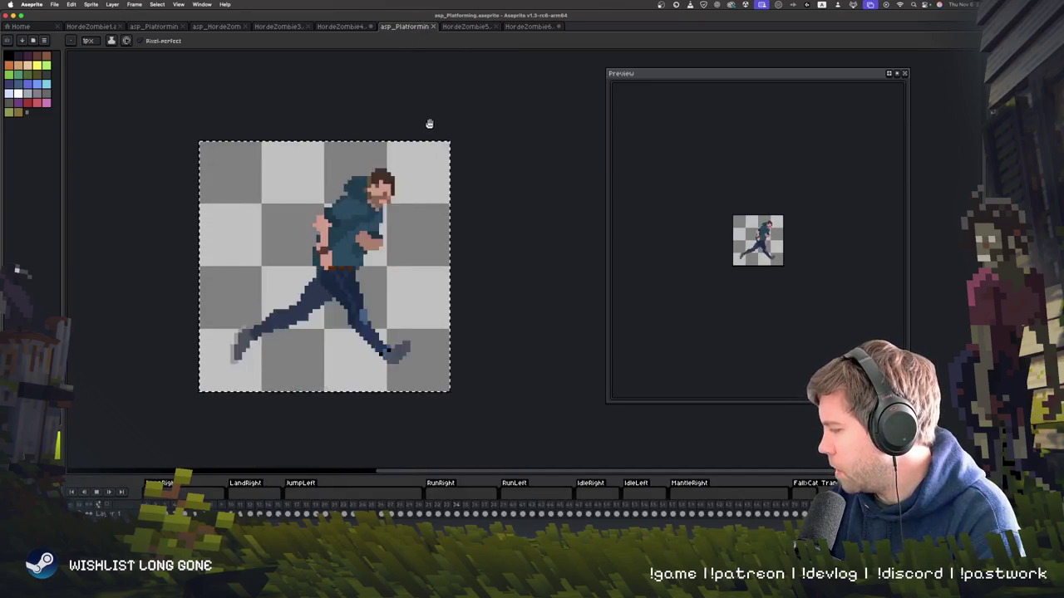
pyautogui.hotkey('ctrl', 'shift', 'Tab')
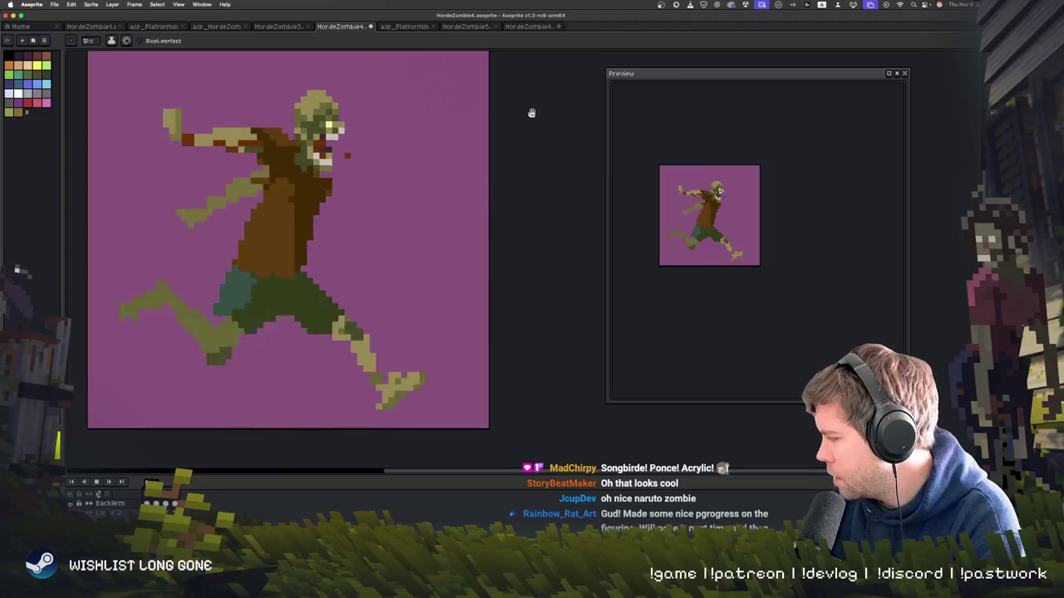
pyautogui.hotkey('ctrl', 'Tab')
pyautogui.hotkey('ctrl', 'Tab')
pyautogui.hotkey('ctrl', 'Tab')
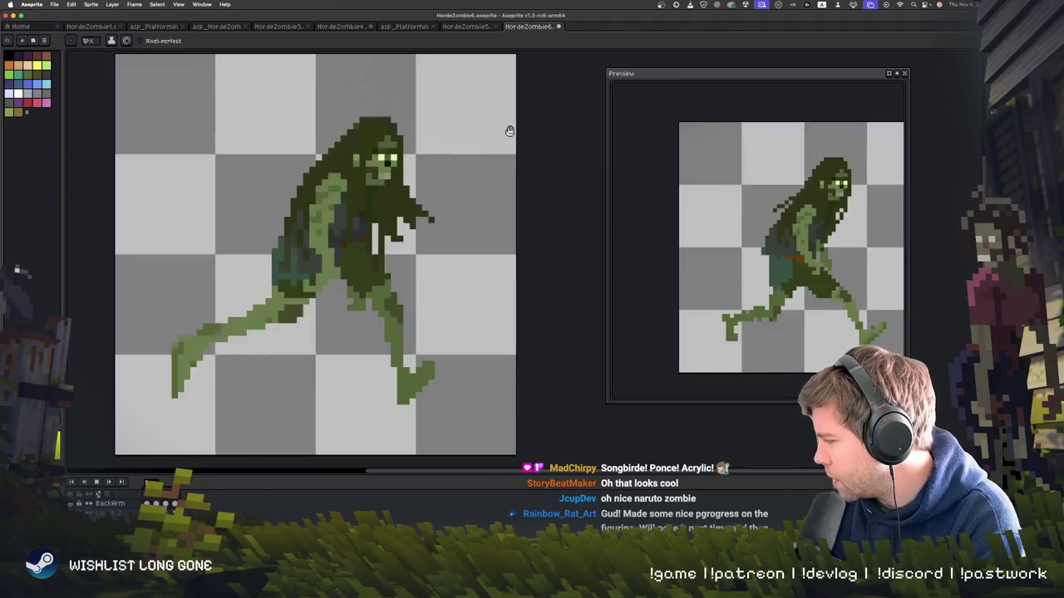
# - Stop playback on the striding frame and marquee-select the zombie's head
pyautogui.press('Return')
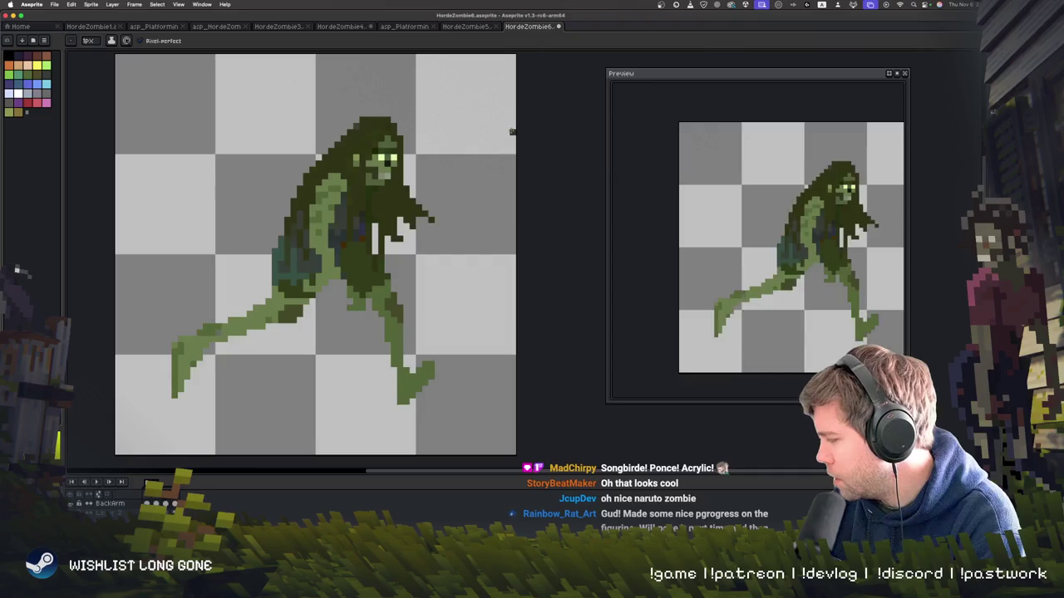
pyautogui.press('Return')
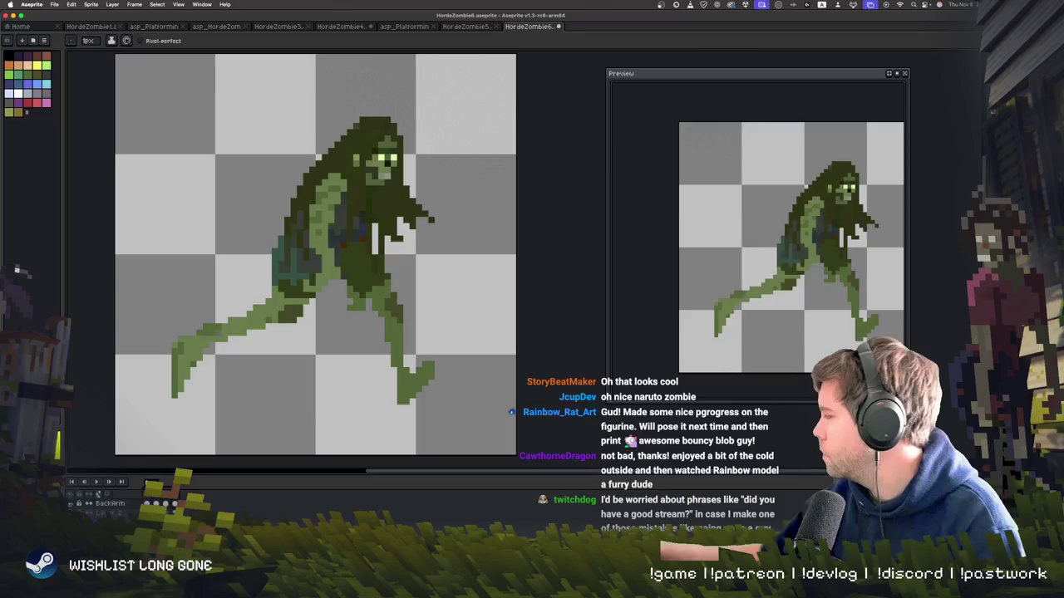
pyautogui.press('m')
pyautogui.moveTo(342, 113); pyautogui.dragTo(432, 200)
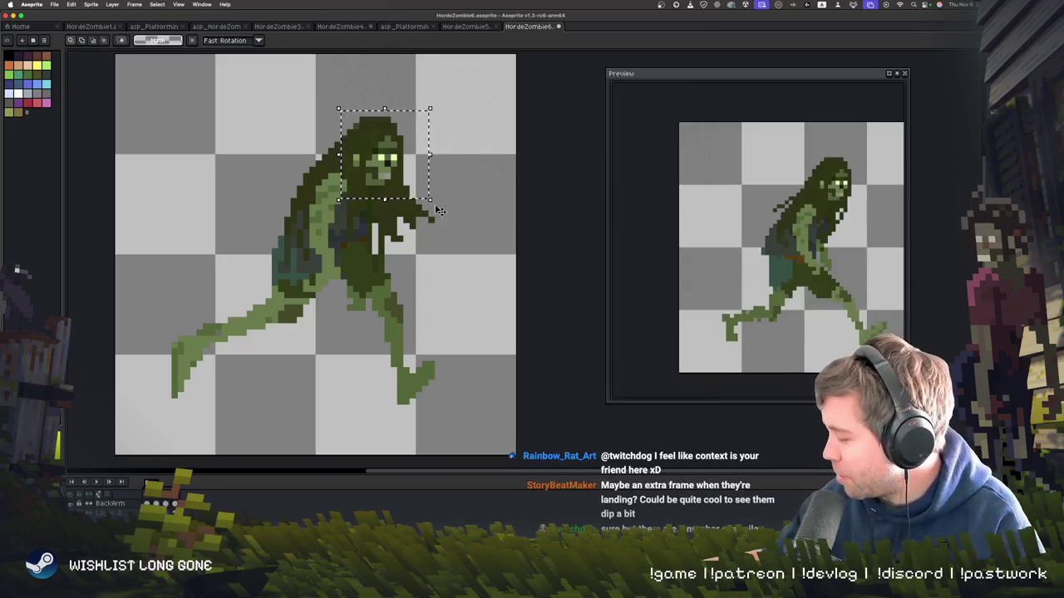
# - Move the selected head down a few pixels in the current running frame
pyautogui.click(432, 202)
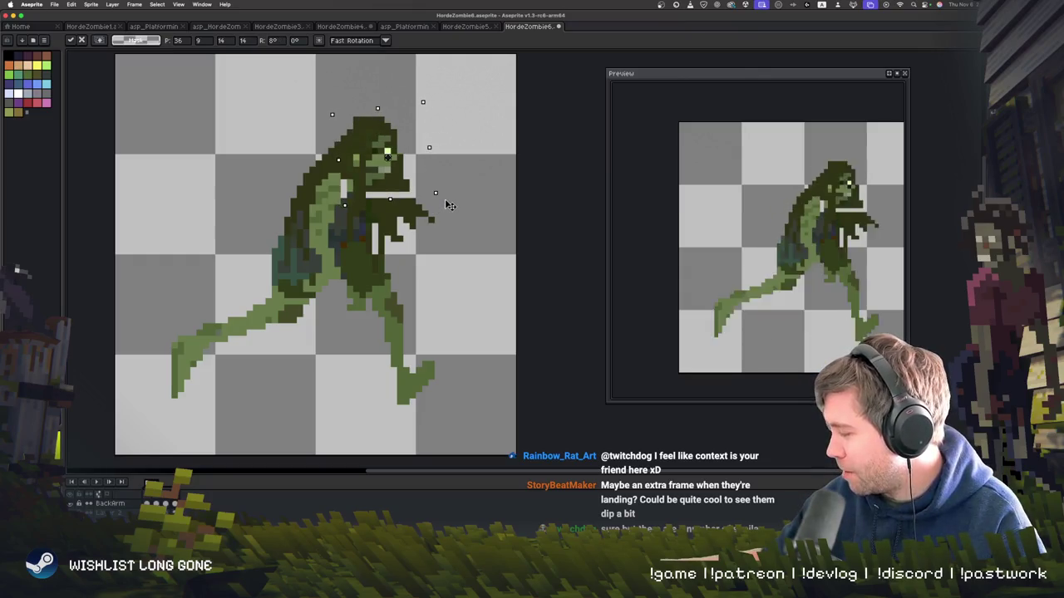
pyautogui.moveTo(406, 173); pyautogui.dragTo(406, 188)
pyautogui.press('Return')
pyautogui.press('Return')
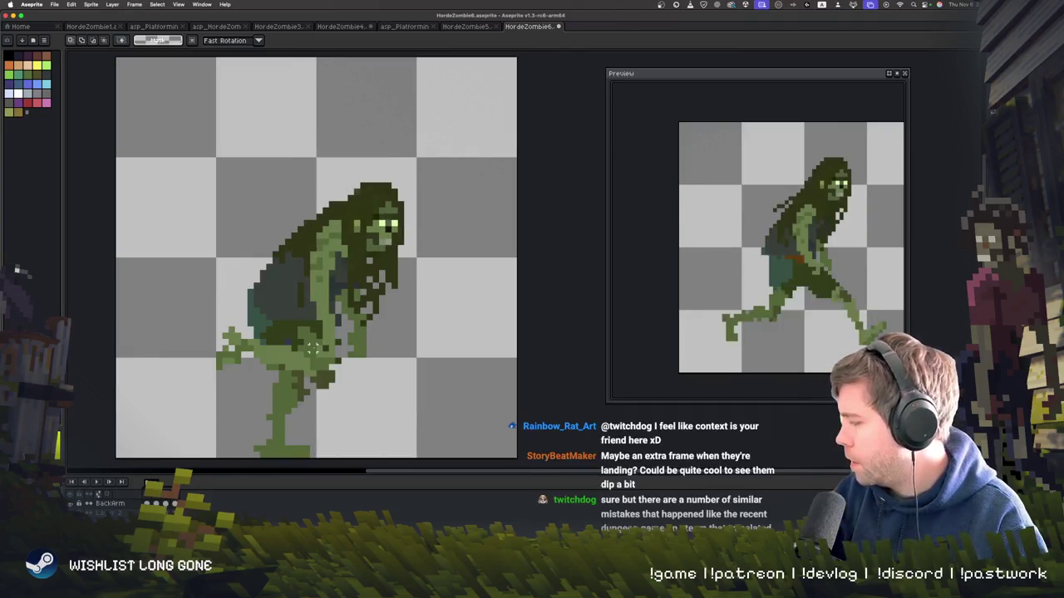
# - Reposition the head in the following frames, including the crouching frame
pyautogui.moveTo(332, 99)
pyautogui.mouseDown()
pyautogui.moveTo(406, 177)
pyautogui.moveTo(390, 165)
pyautogui.mouseUp()
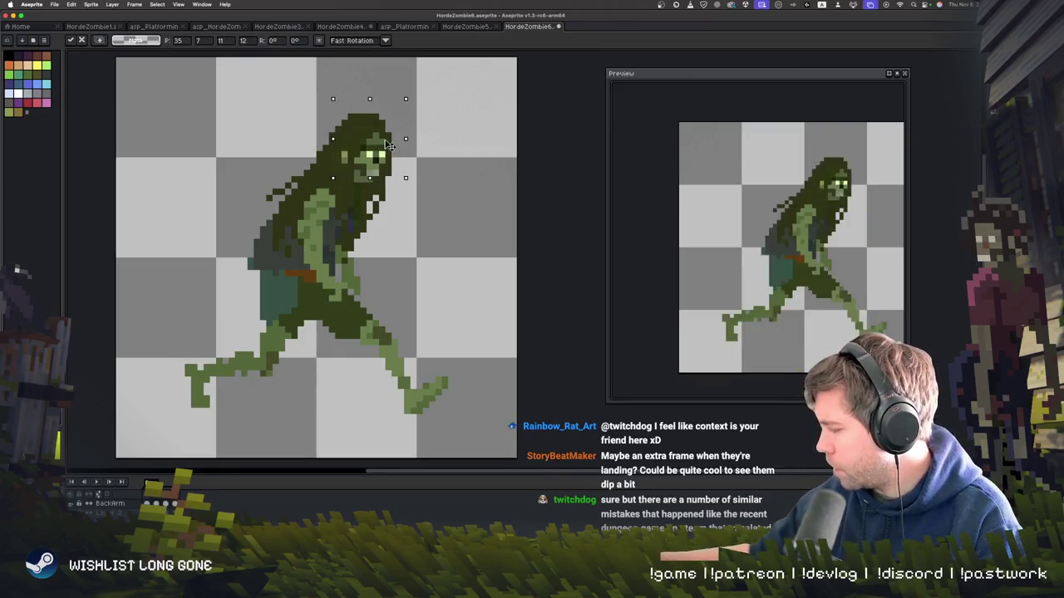
pyautogui.press('Right')
pyautogui.press('Right')
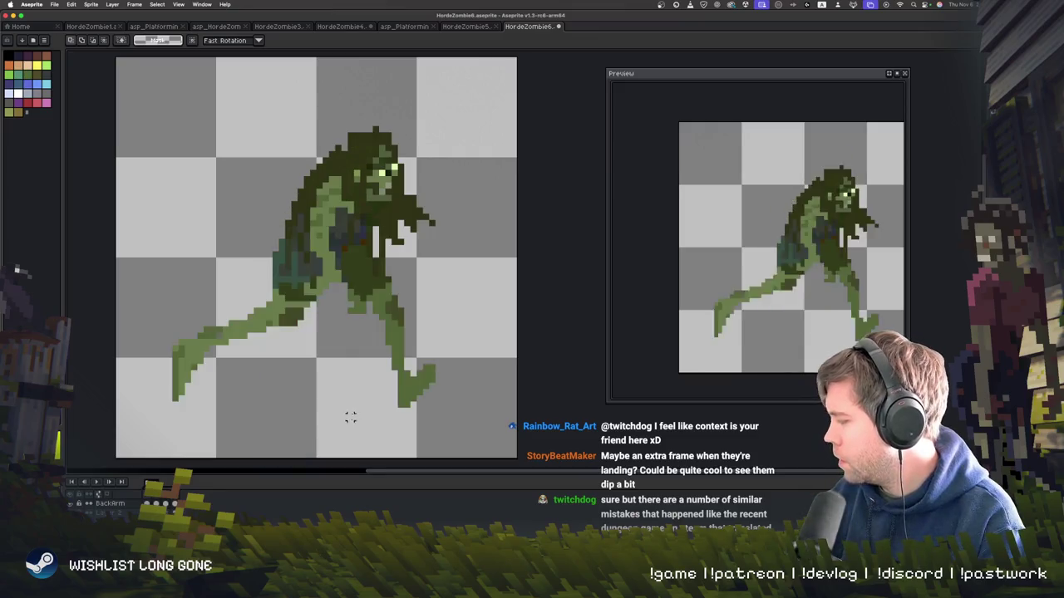
pyautogui.press('Right')
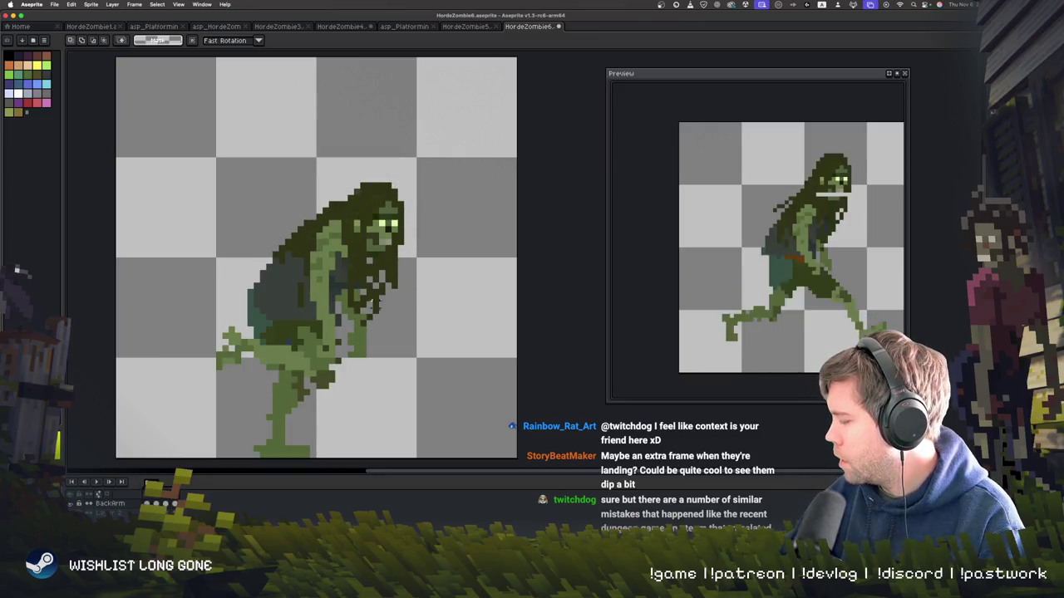
pyautogui.press('Left')
pyautogui.press('Right')
pyautogui.moveTo(352, 175)
pyautogui.mouseDown()
pyautogui.moveTo(418, 275)
pyautogui.moveTo(395, 256)
pyautogui.mouseUp()
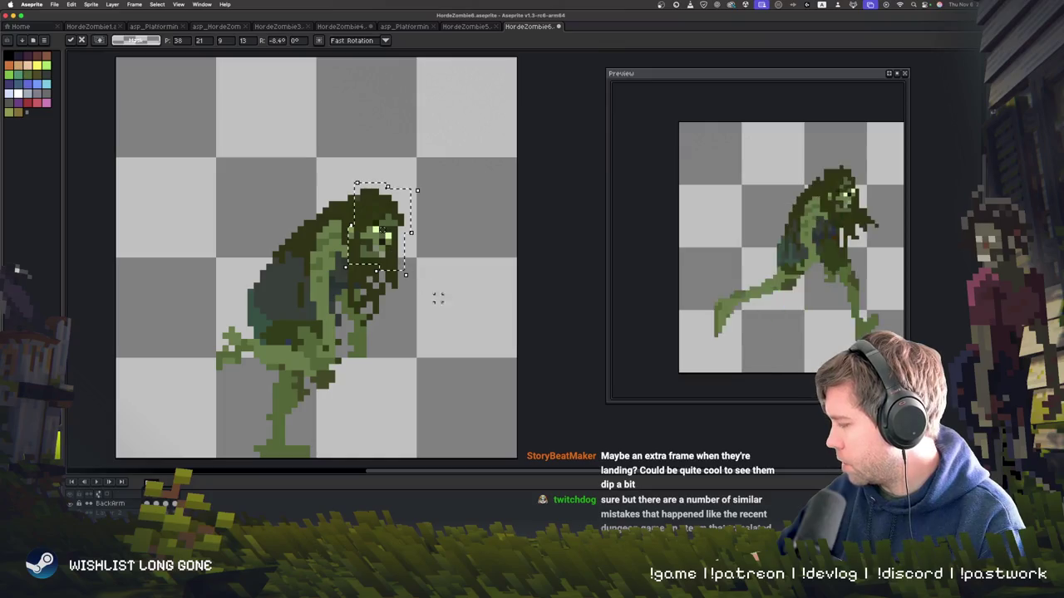
pyautogui.press('Return')
pyautogui.press('Return')
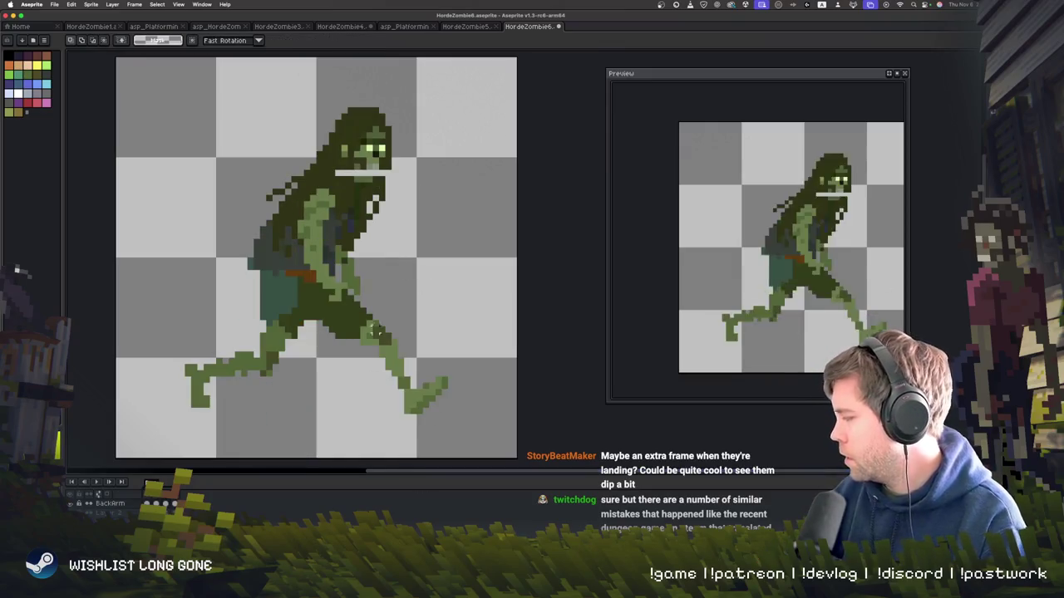
# - Play the run cycle repeatedly to check the head bobbing
pyautogui.press('b')
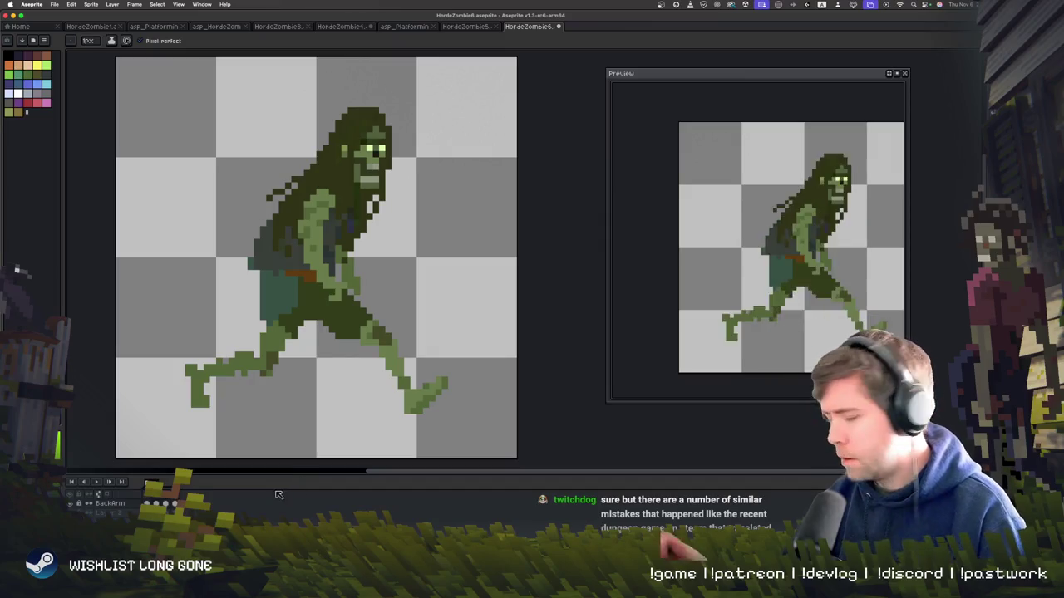
pyautogui.press('Return')
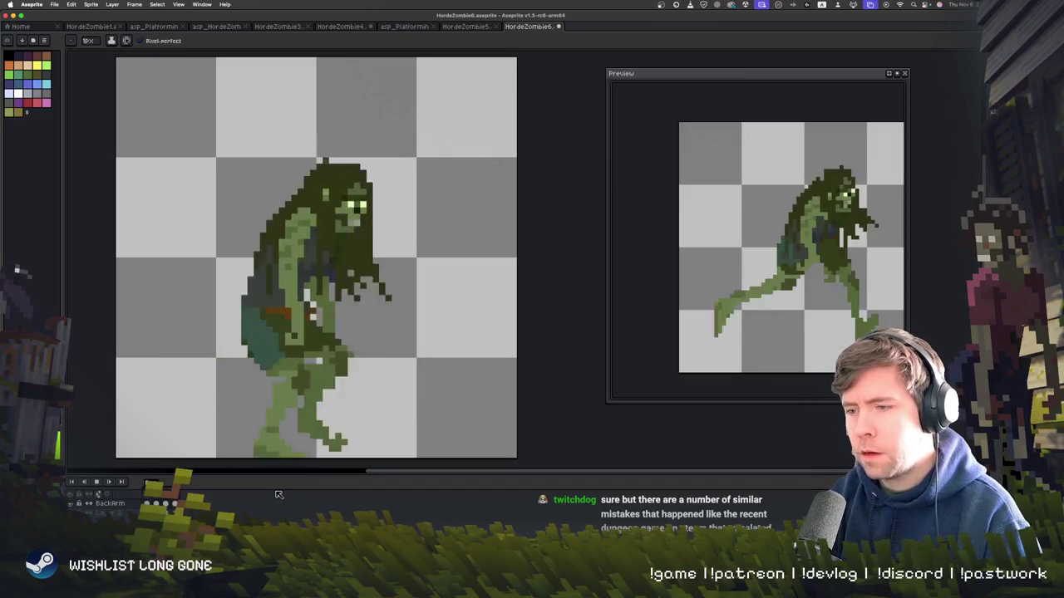
pyautogui.press('Return')
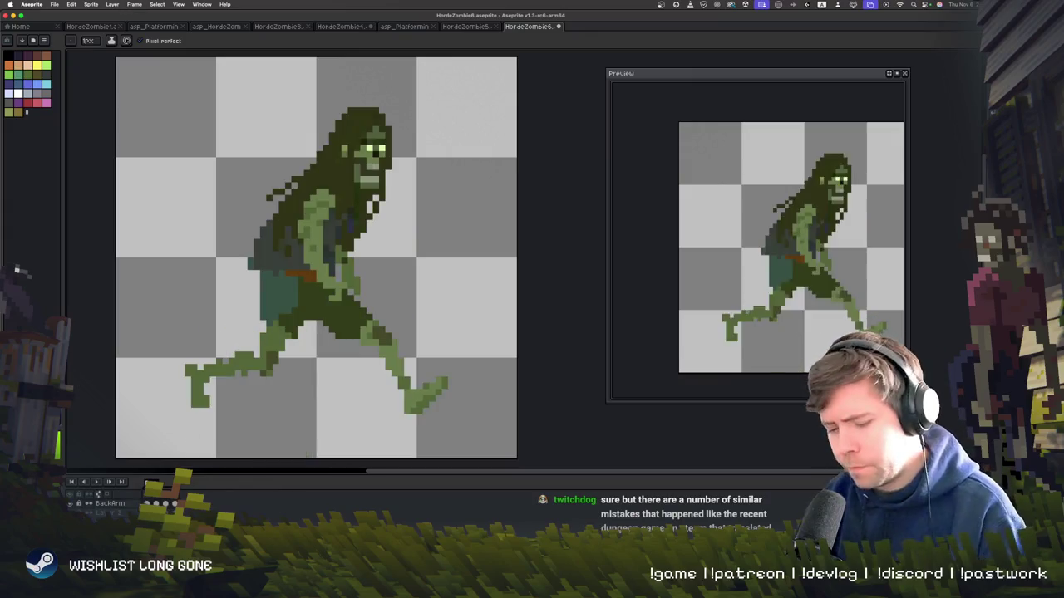
pyautogui.press('Return')
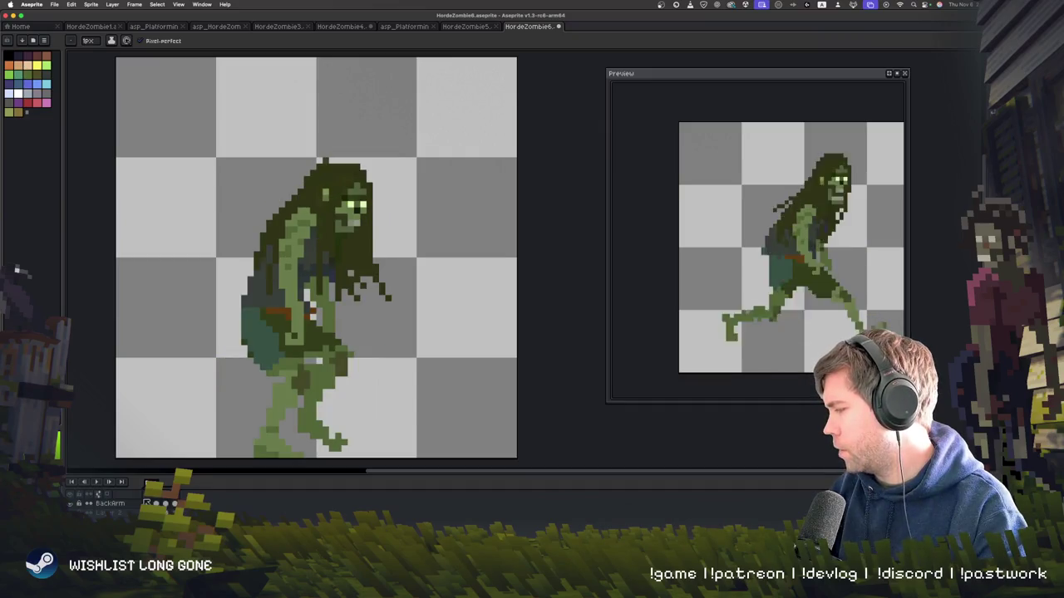
# - Select the upper back in the upright frame, then deselect to repaint head and back pixels
pyautogui.press('m')
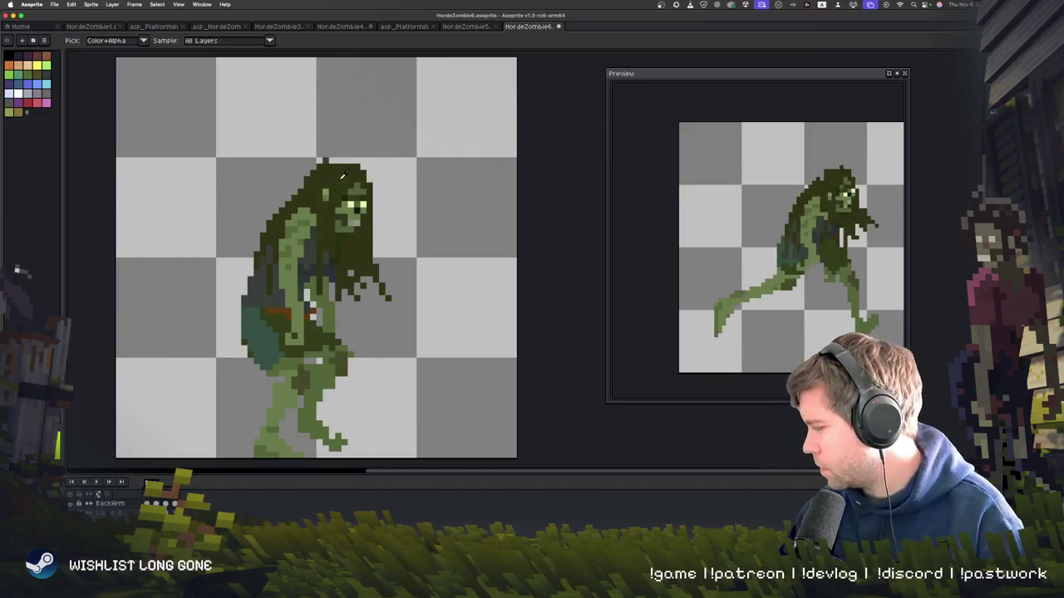
pyautogui.moveTo(236, 134); pyautogui.dragTo(418, 352)
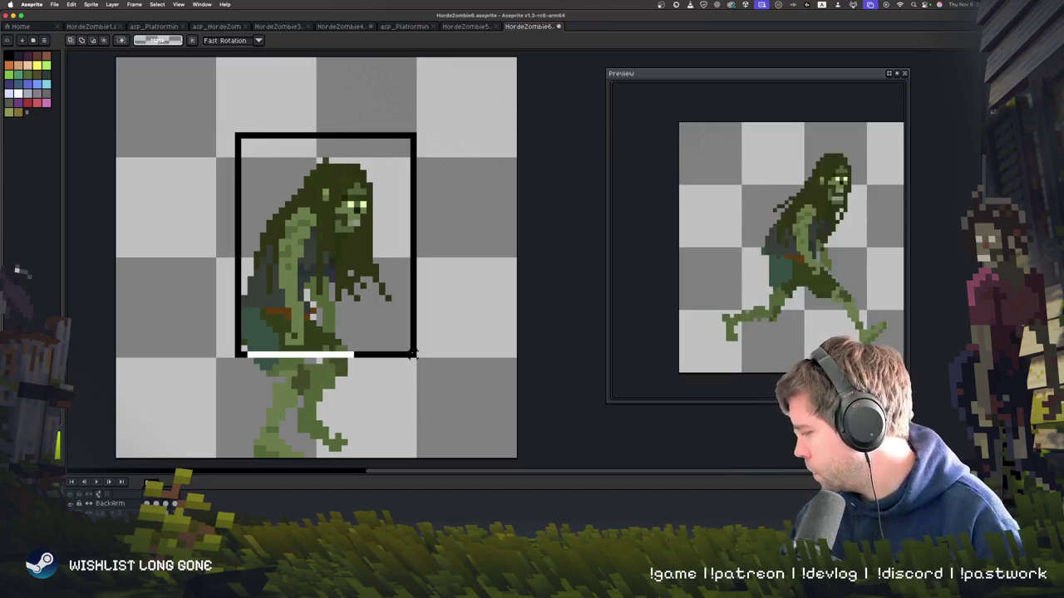
pyautogui.hotkey('ctrl', 'd')
pyautogui.press('b')
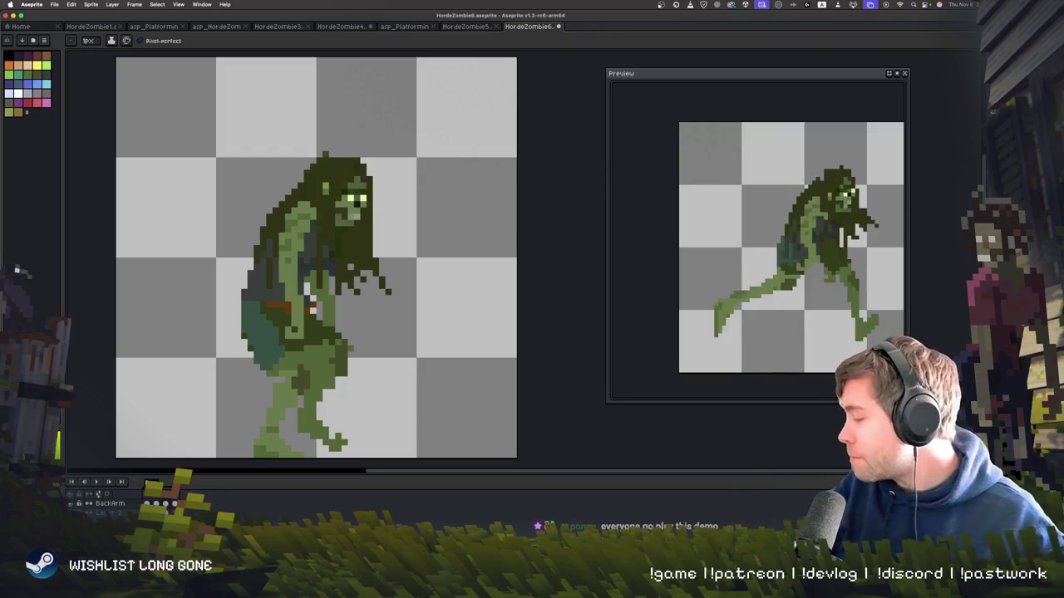
# - Compare the zombie with the running-man reference sprite across tabs, then bring up Unity
pyautogui.hotkey('ctrl', 'shift', 'Tab')
pyautogui.hotkey('ctrl', 'shift', 'Tab')
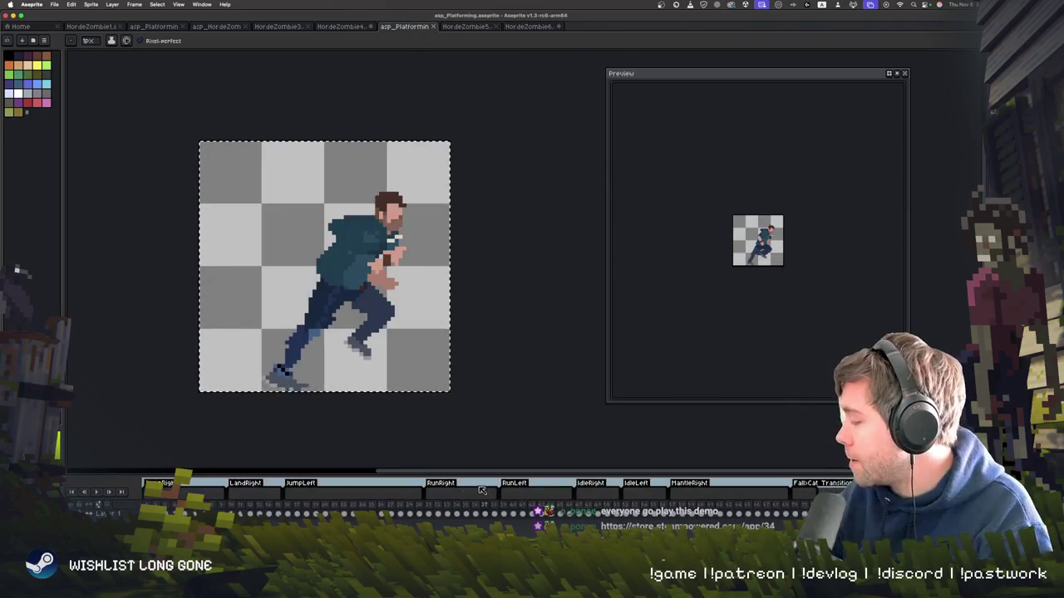
pyautogui.click(443, 510)
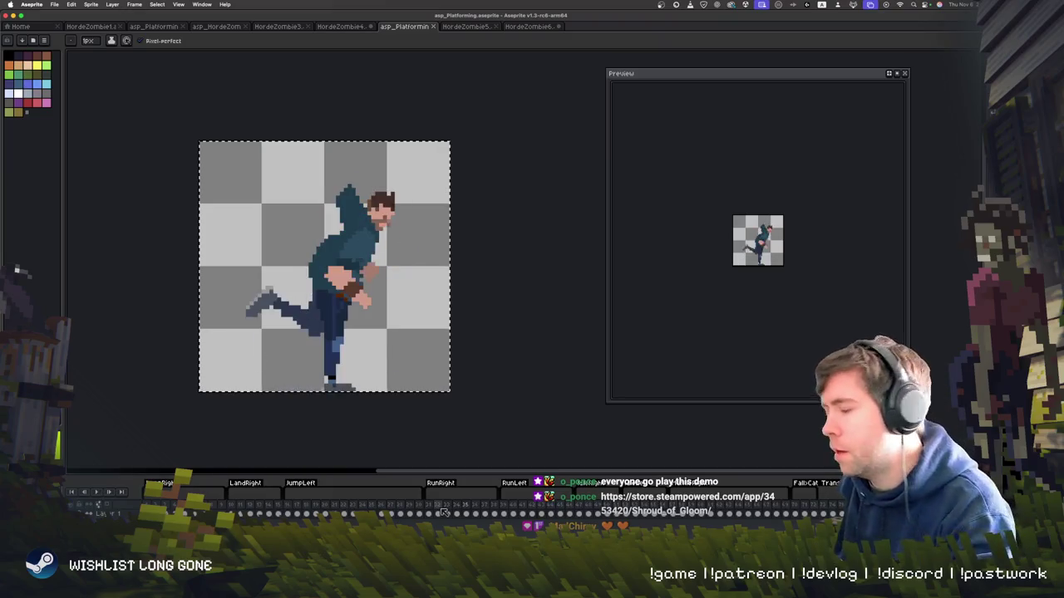
pyautogui.hotkey('ctrl', 'shift', 'Tab')
pyautogui.hotkey('ctrl', 'shift', 'Tab')
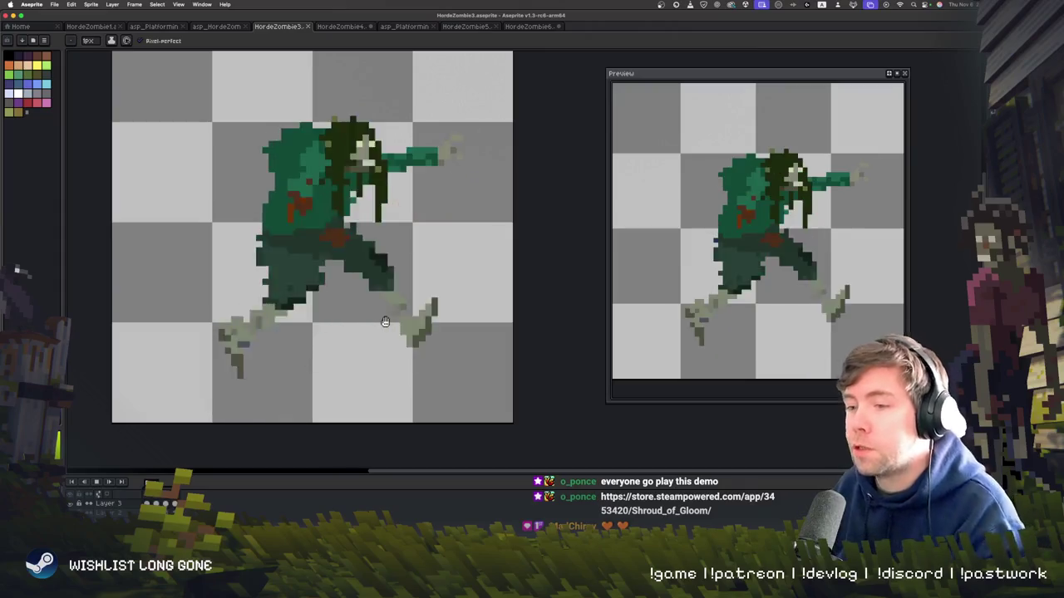
pyautogui.hotkey('ctrl', 'shift', 'Tab')
pyautogui.hotkey('ctrl', 'shift', 'Tab')
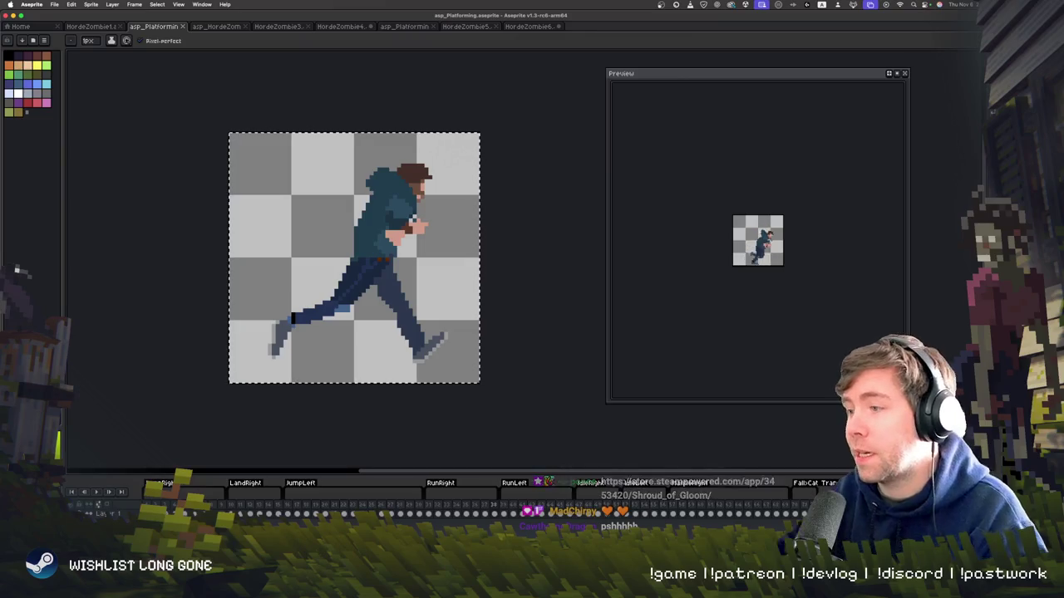
pyautogui.press('super+Tab')
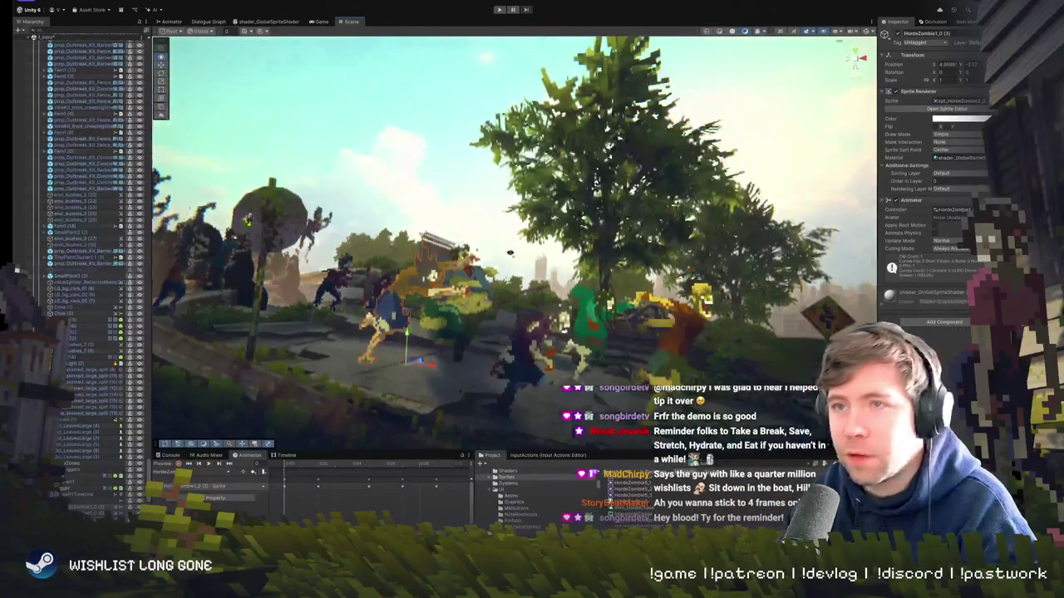
# - Deselect the zombie in the Scene view, run the game in play mode, then stop it
pyautogui.click(507, 278)
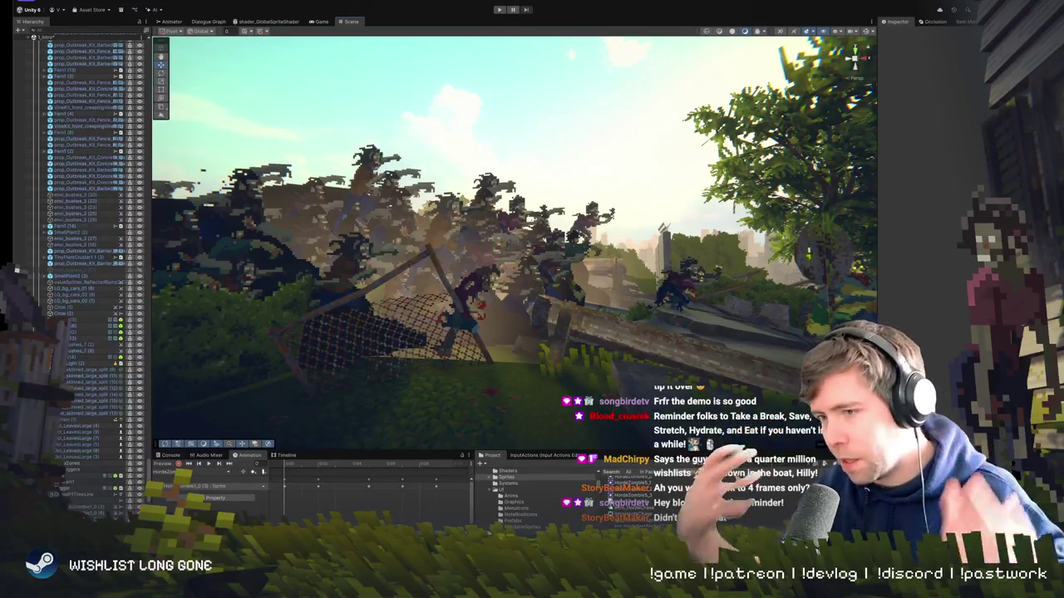
pyautogui.click(497, 10)
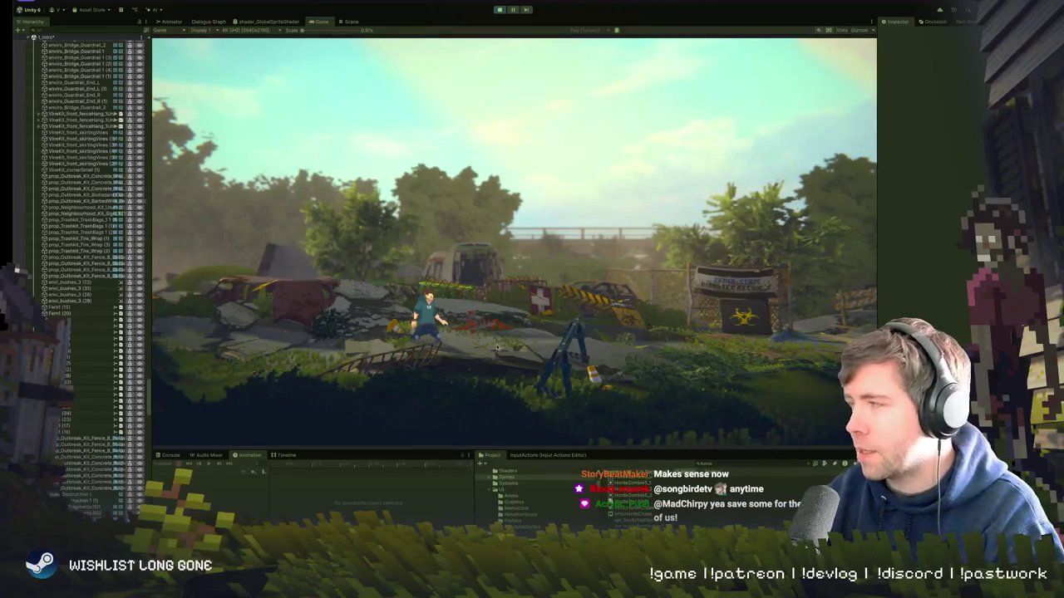
pyautogui.click(499, 11)
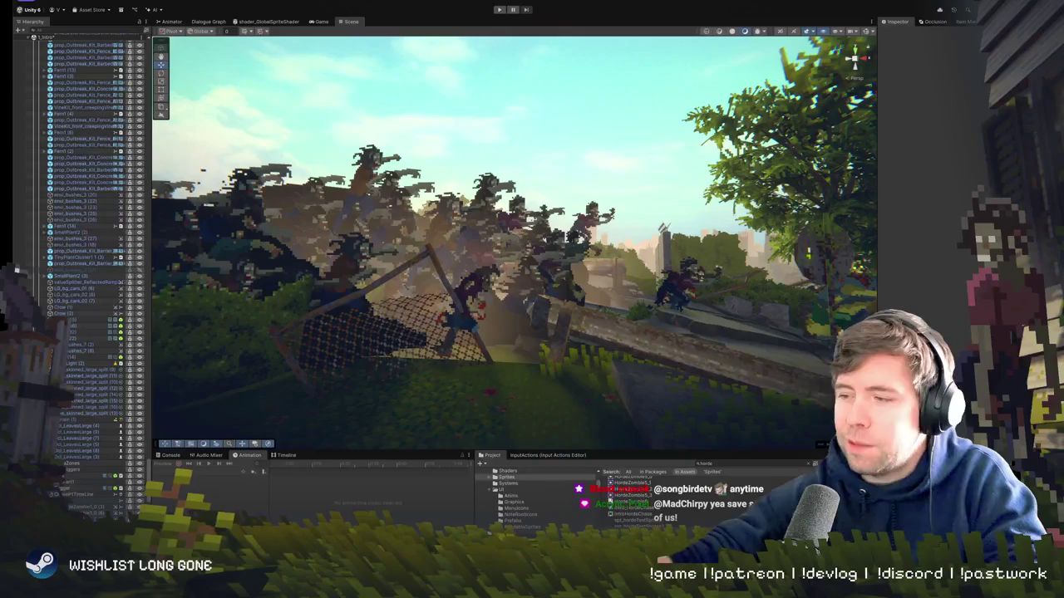
# - Switch from Unity back to the HordeZombie6 sprite in Aseprite
pyautogui.press('super+Tab')
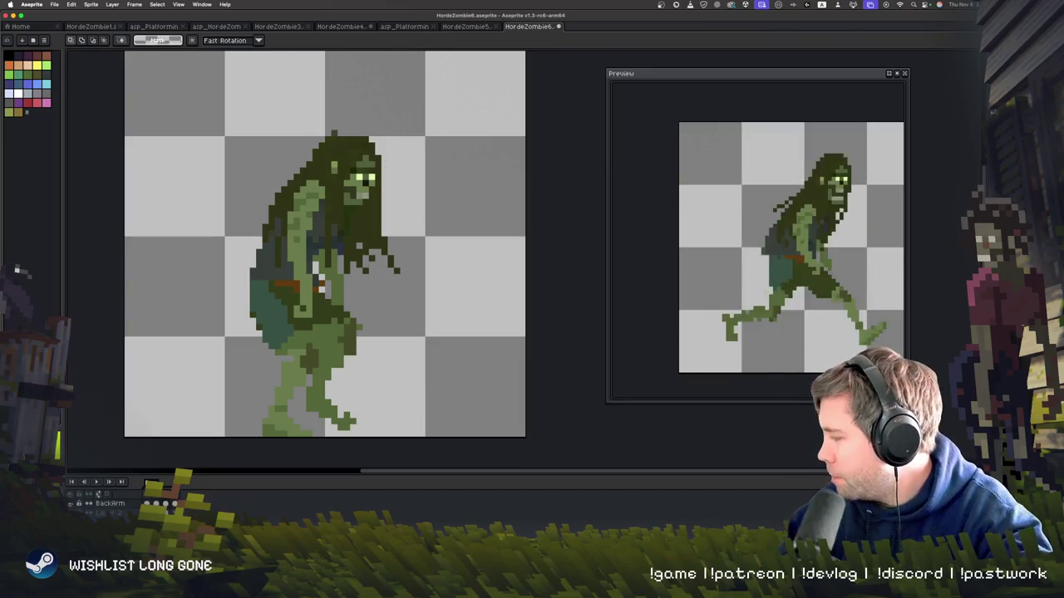
# - Play HordeZombie4's run animation for reference, then return to HordeZombie6
pyautogui.click(341, 26)
pyautogui.press('Return')
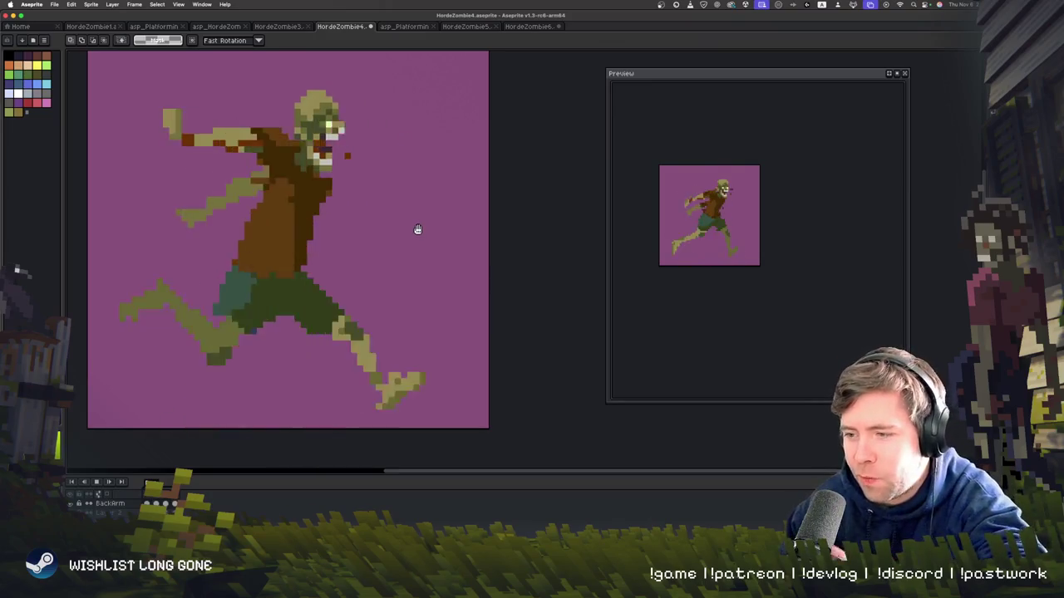
pyautogui.hotkey('ctrl', 'Tab')
pyautogui.hotkey('ctrl', 'Tab')
pyautogui.hotkey('ctrl', 'Tab')
pyautogui.press('Return')
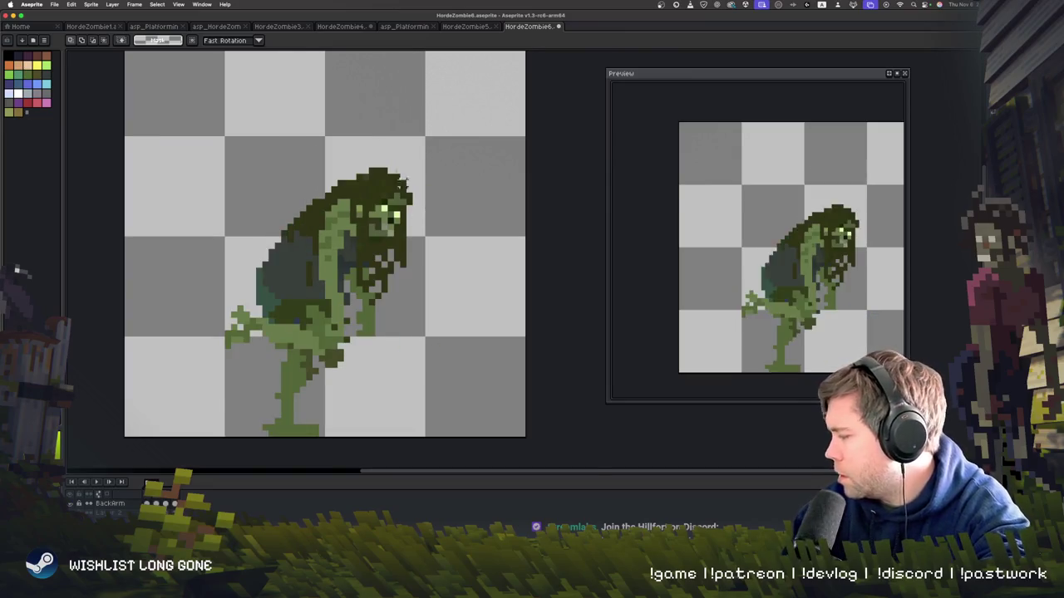
# - Select and nudge the zombie's head into new positions on two run frames, committing each
pyautogui.scroll(1, 418, 195)
pyautogui.moveTo(467, 159); pyautogui.dragTo(301, 304)
pyautogui.moveTo(396, 270)
pyautogui.mouseDown()
pyautogui.moveTo(382, 270)
pyautogui.moveTo(379, 255)
pyautogui.mouseUp()
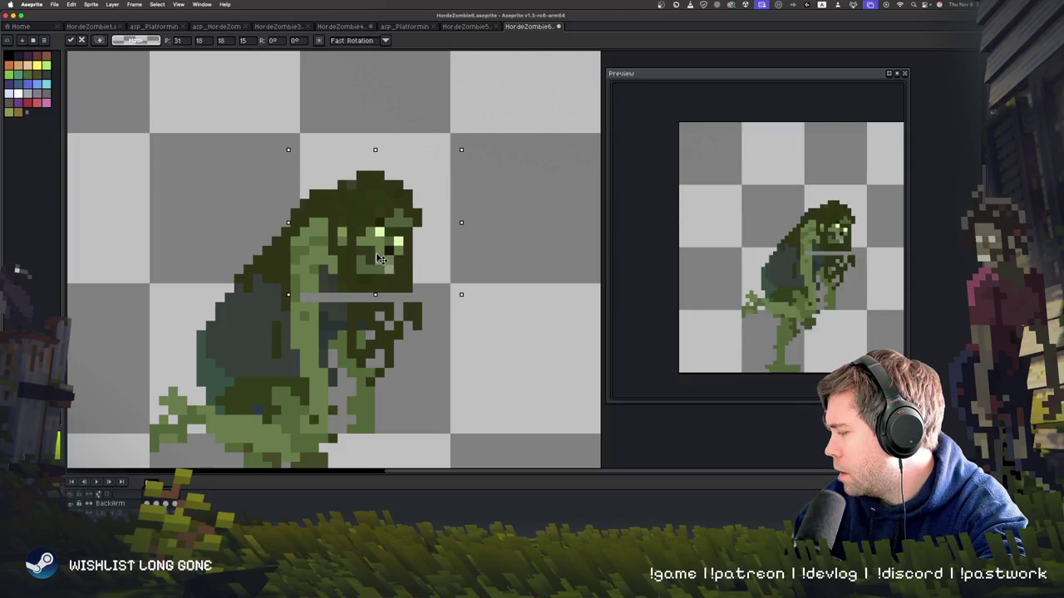
pyautogui.click(530, 250)
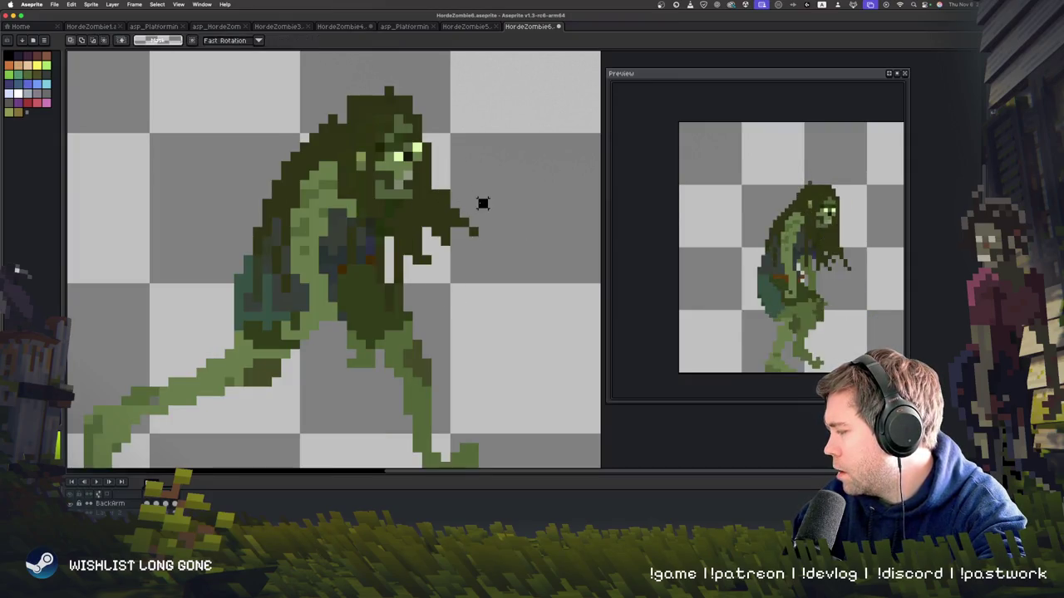
pyautogui.moveTo(483, 204); pyautogui.dragTo(316, 74)
pyautogui.moveTo(393, 142); pyautogui.dragTo(385, 150)
pyautogui.click(501, 156)
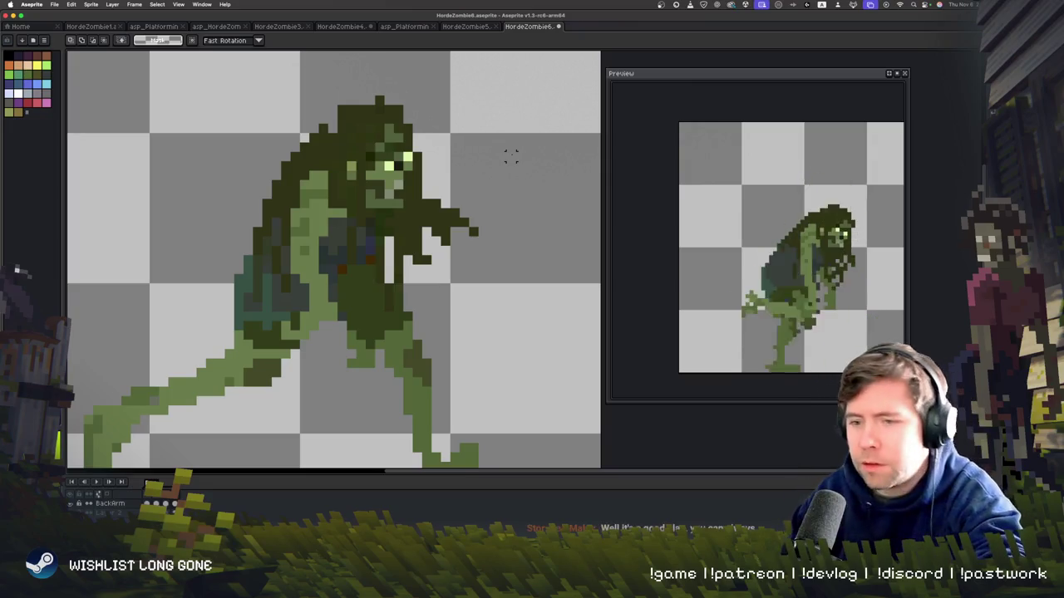
pyautogui.press('Right')
pyautogui.press('Right')
pyautogui.press('Right')
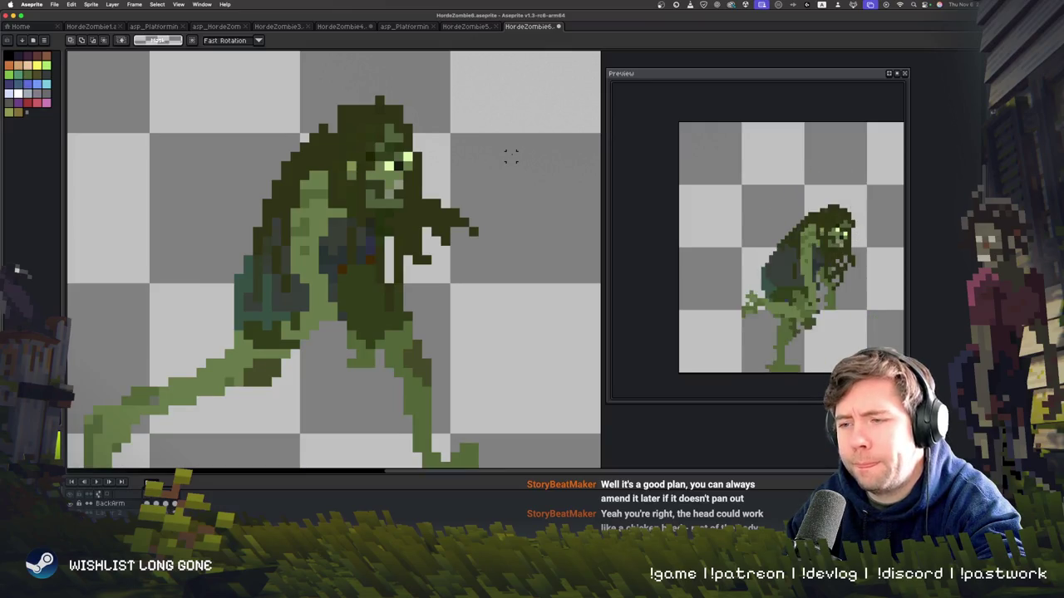
pyautogui.press('b')
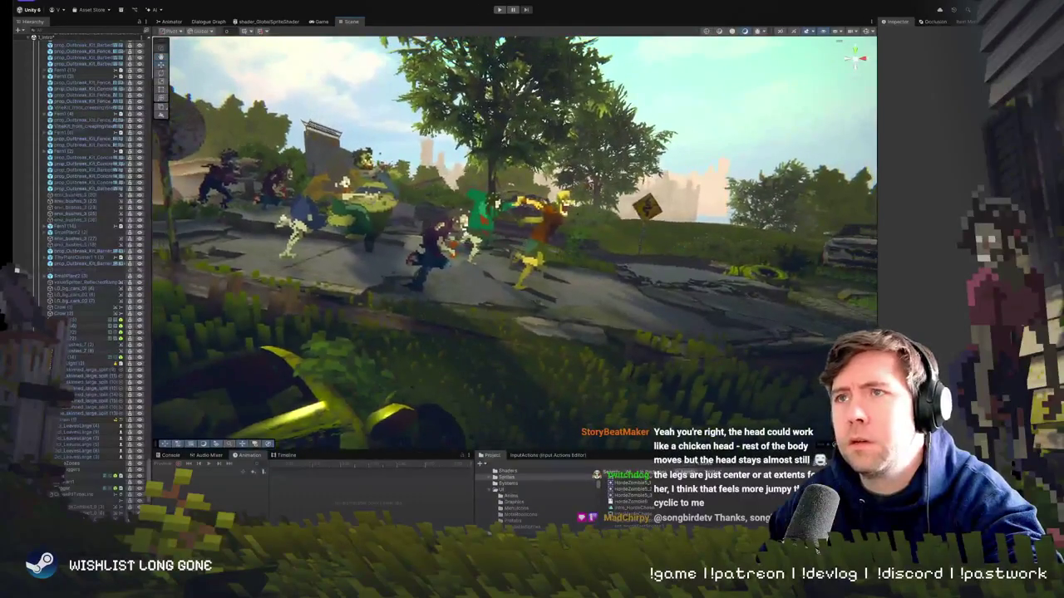
# - Play the game to watch the zombies move, return to Scene view, then replay HordeZombie6's animation
pyautogui.click(499, 10)
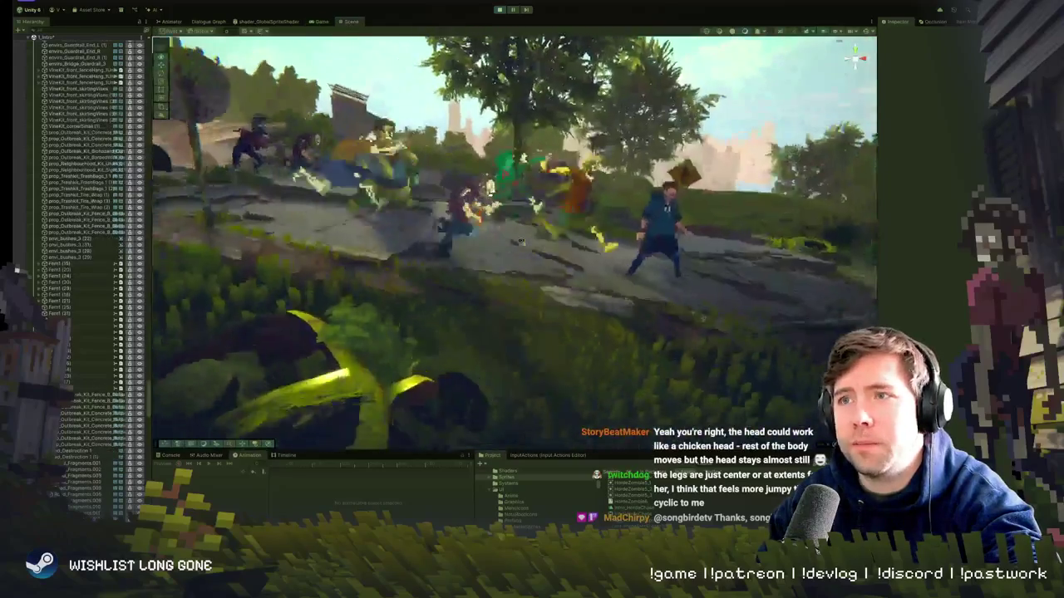
pyautogui.click(349, 22)
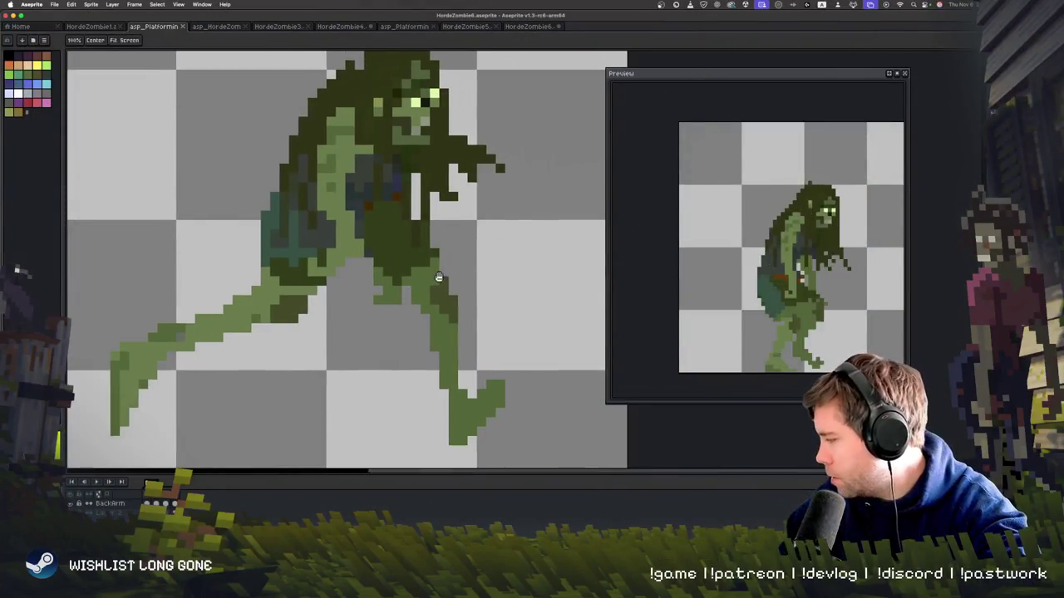
pyautogui.press('Return')
# - Frame the zombie on the canvas, marquee-select it, and play the animation in the preview
pyautogui.moveTo(416, 277); pyautogui.dragTo(438, 277)
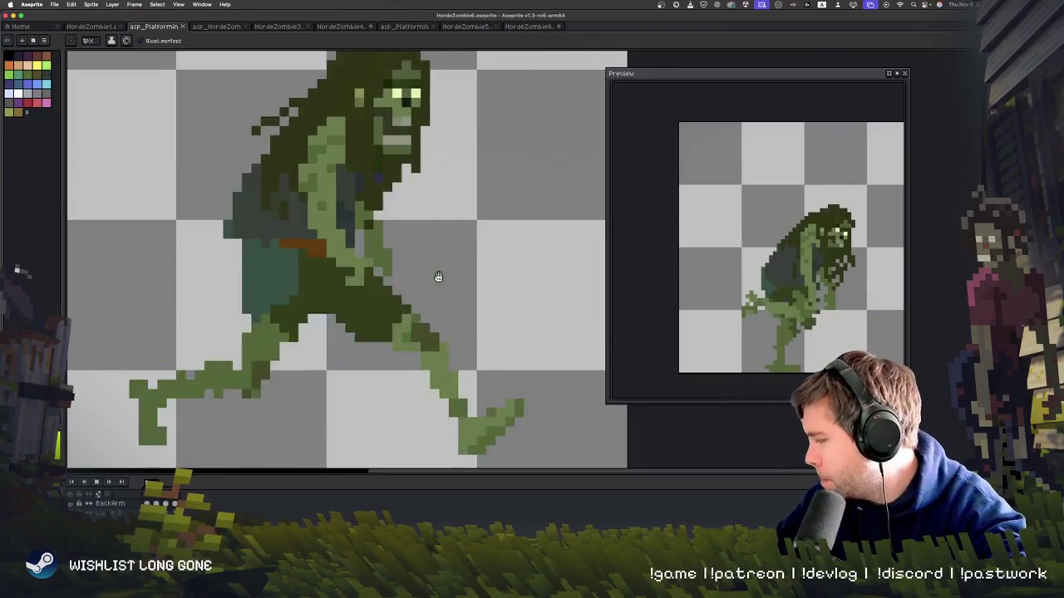
pyautogui.scroll(-1, 437, 277)
pyautogui.scroll(-1, 438, 277)
pyautogui.scroll(1, 438, 277)
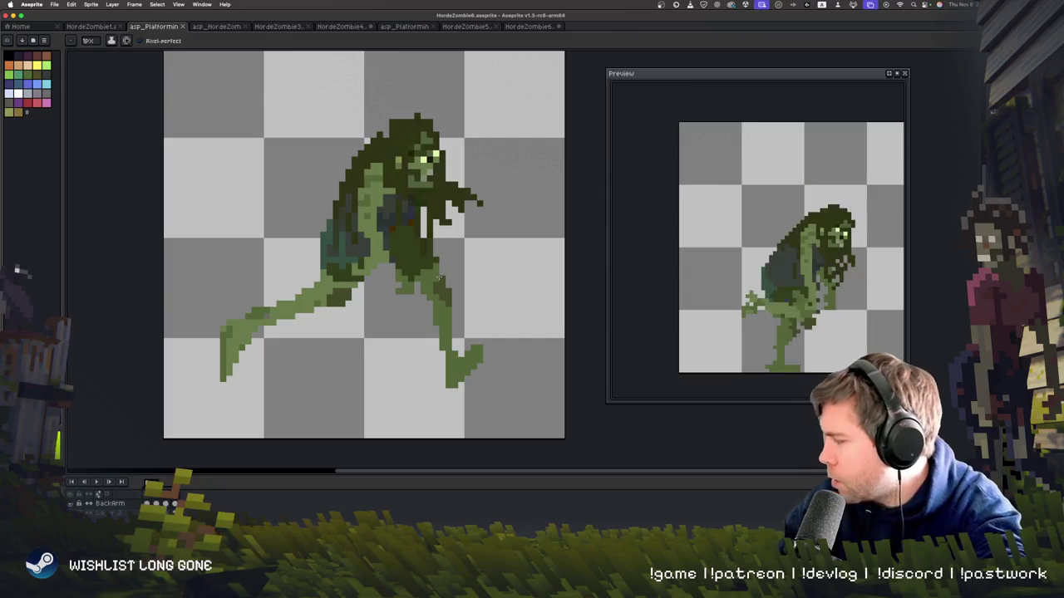
pyautogui.press('w')
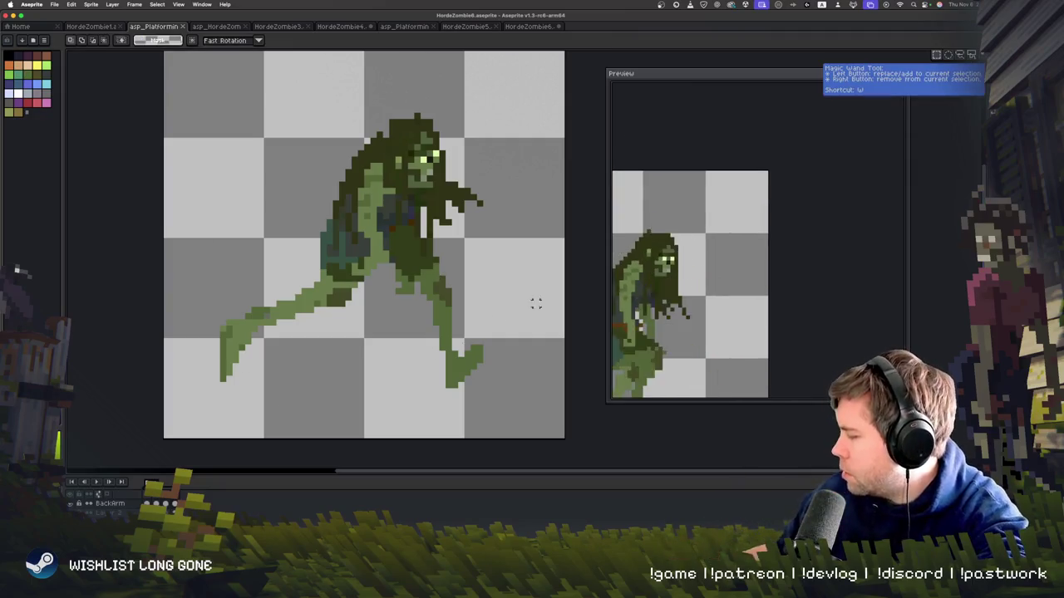
pyautogui.moveTo(196, 439)
pyautogui.mouseDown()
pyautogui.moveTo(329, 341)
pyautogui.moveTo(527, 83)
pyautogui.mouseUp()
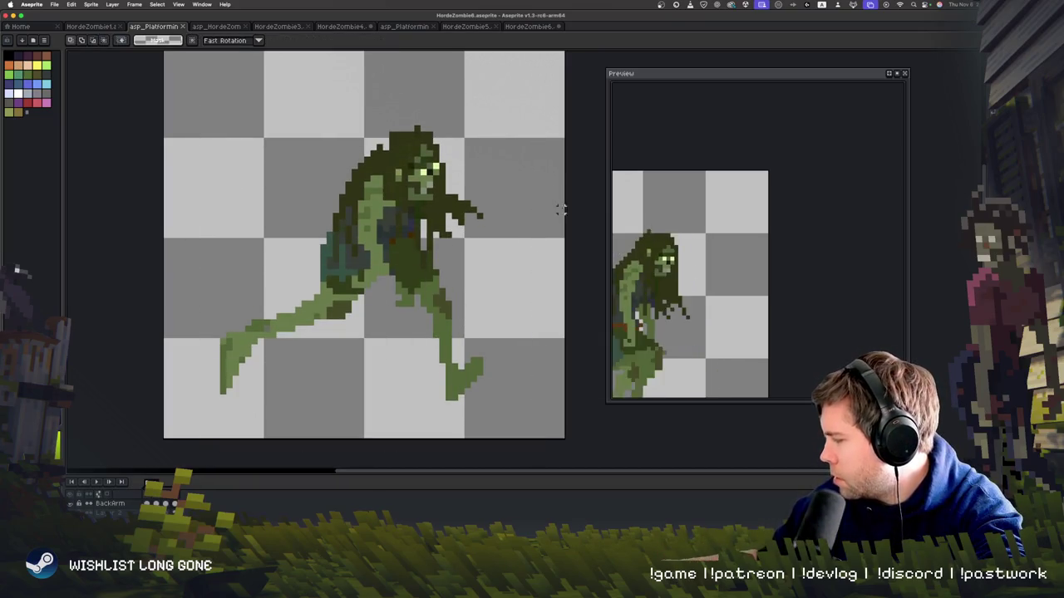
pyautogui.moveTo(724, 327)
pyautogui.mouseDown()
pyautogui.moveTo(818, 260)
pyautogui.moveTo(789, 301)
pyautogui.mouseUp()
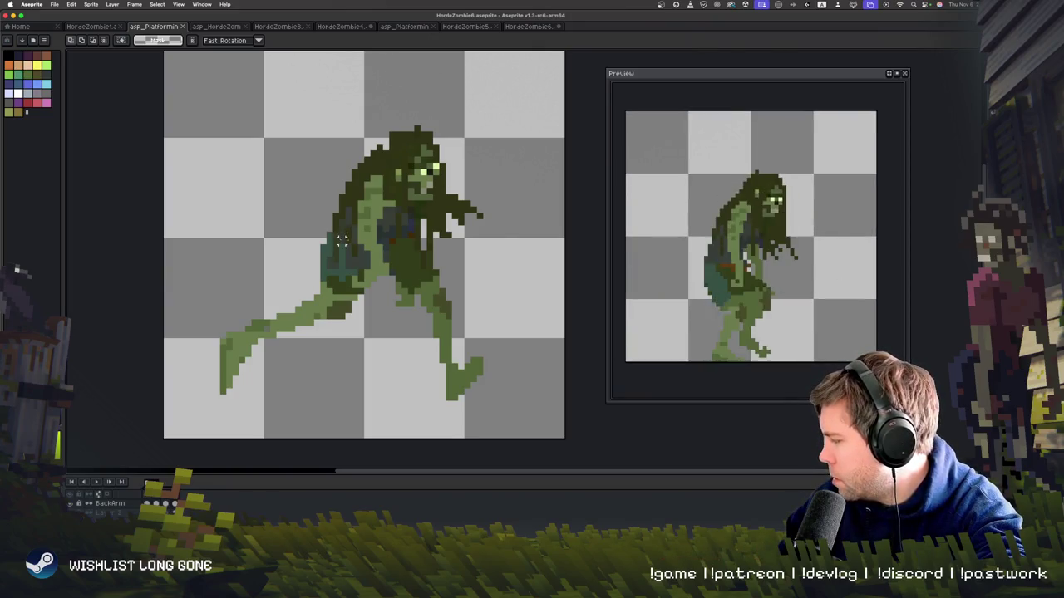
pyautogui.press('Return')
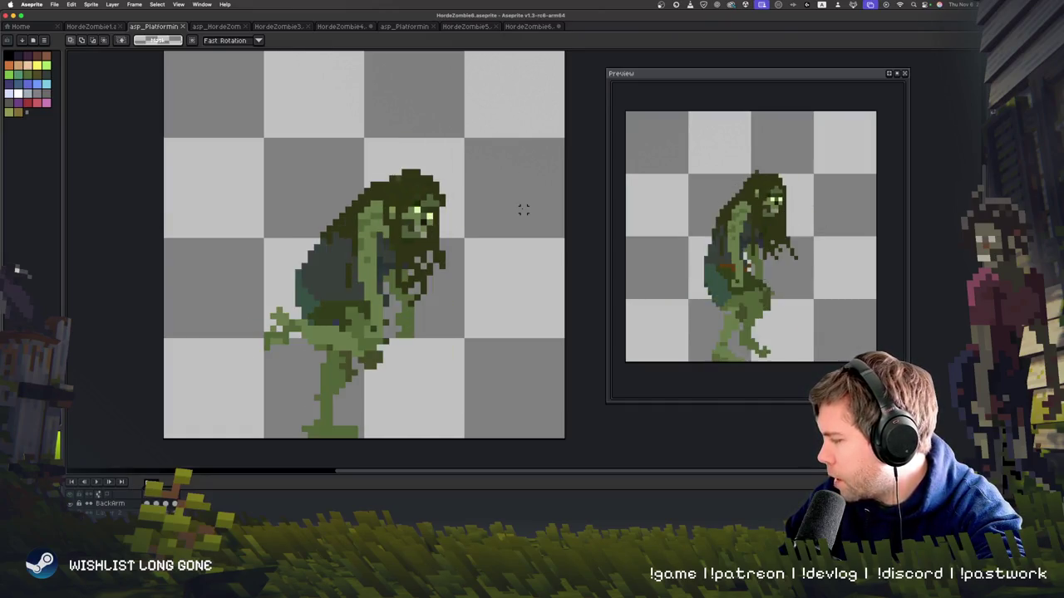
# - Shift the whole zombie one pixel right on this frame and commit it
pyautogui.hotkey('ctrl', 'v')
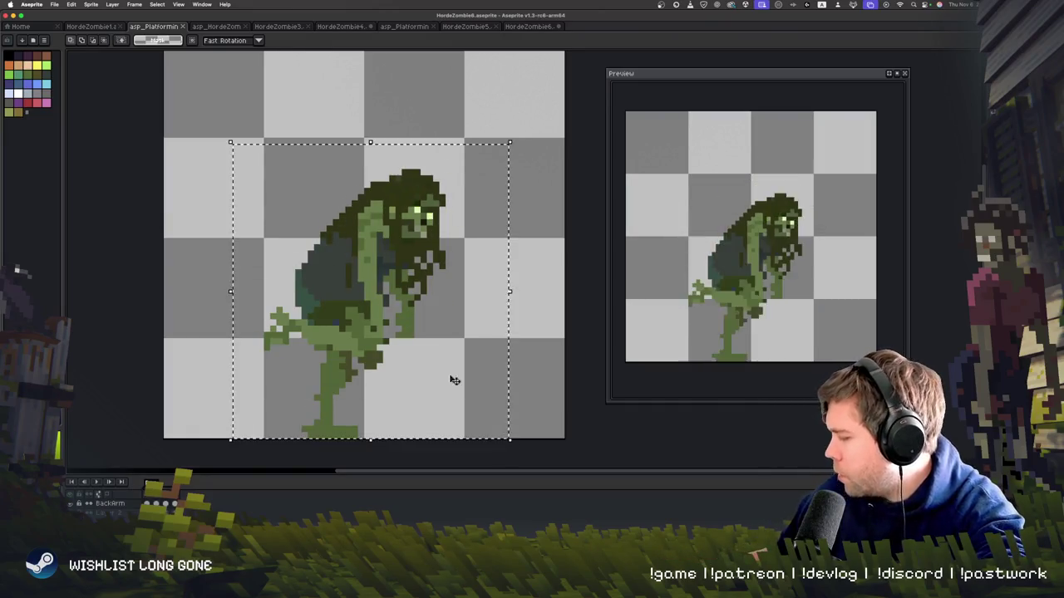
pyautogui.press('Right')
pyautogui.press('Right')
pyautogui.press('Right')
pyautogui.press('Return')
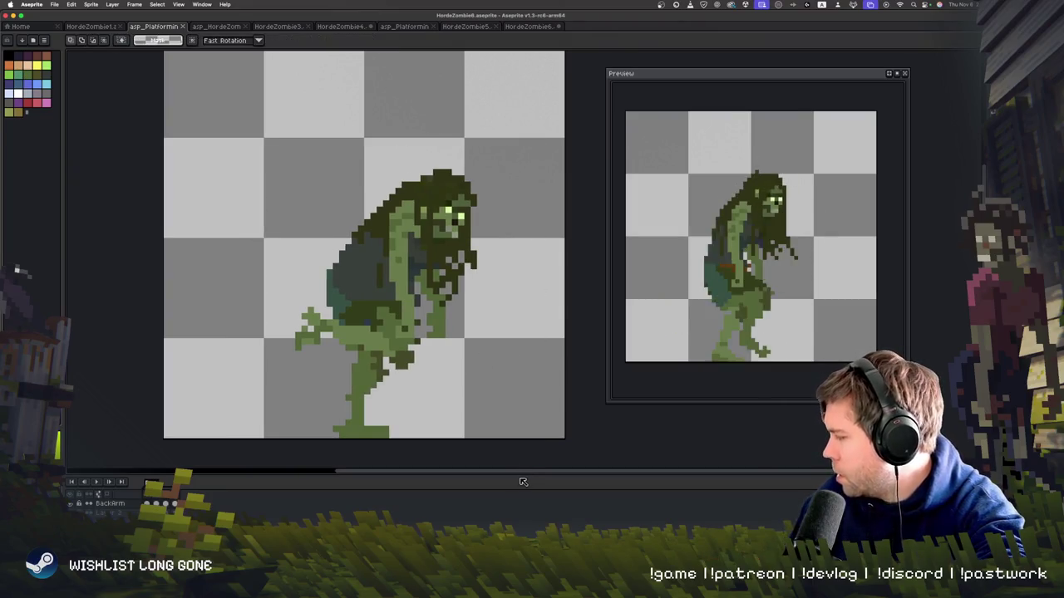
pyautogui.hotkey('ctrl', 'v')
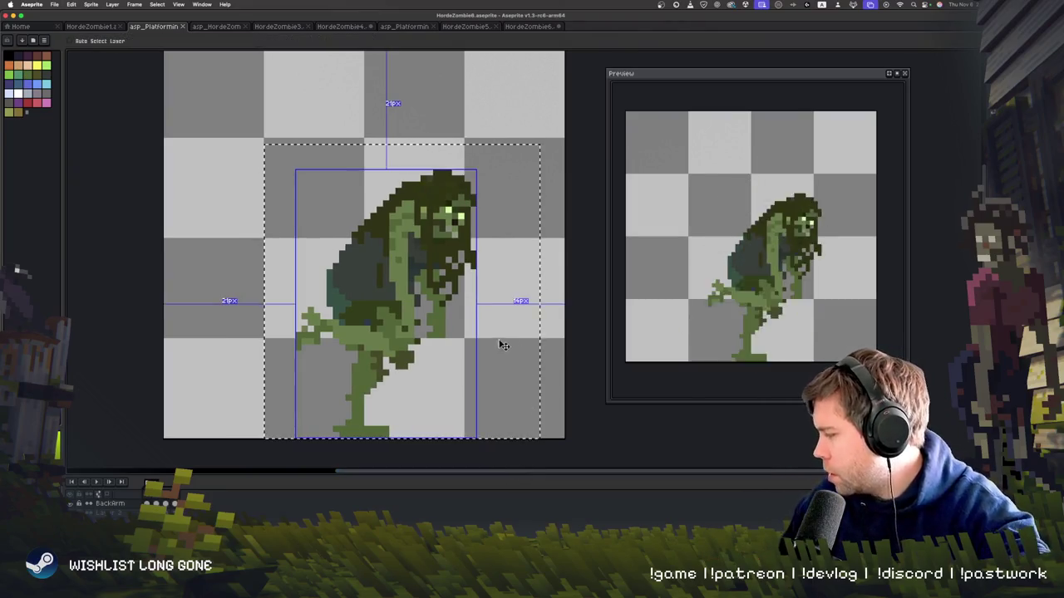
pyautogui.press('Return')
pyautogui.press('Right')
pyautogui.press('Right')
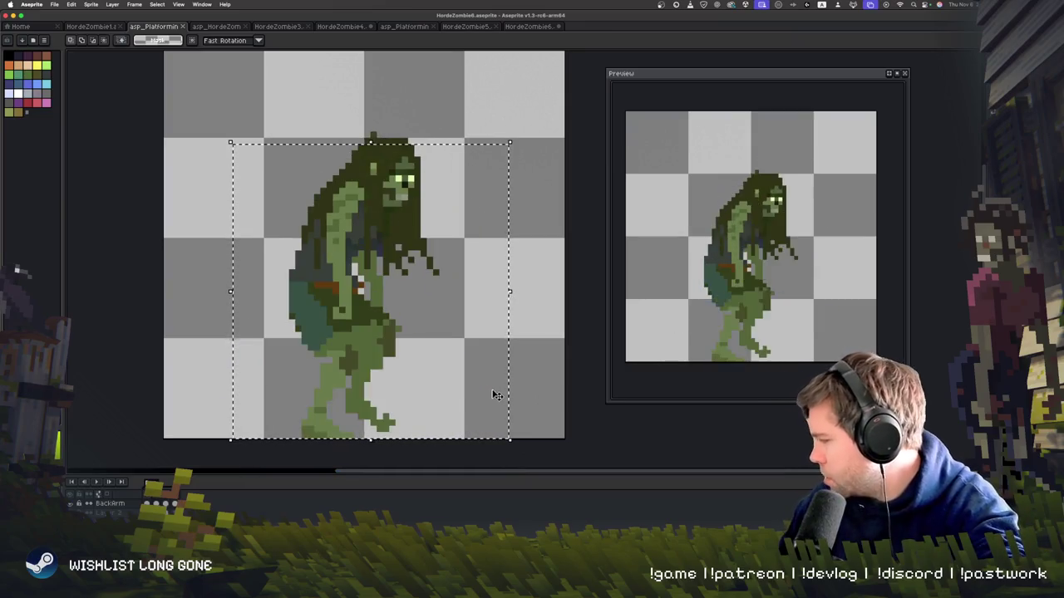
pyautogui.press('Right')
# - Undo a stray black line and select, then drop, the crouching zombie
pyautogui.moveTo(169, 142); pyautogui.dragTo(562, 399)
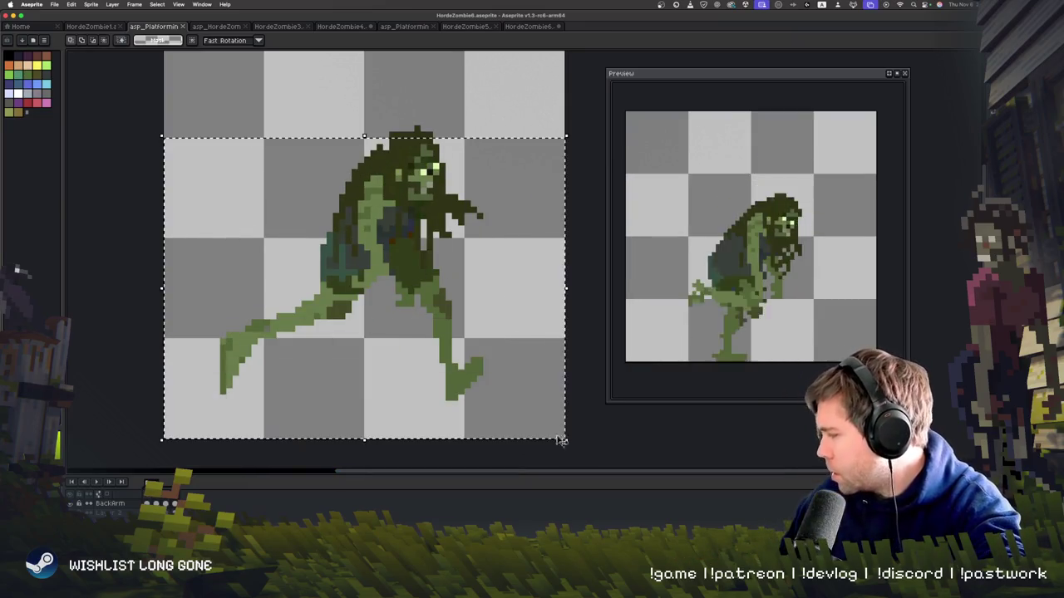
pyautogui.click(408, 89)
pyautogui.hotkey('ctrl', 'z')
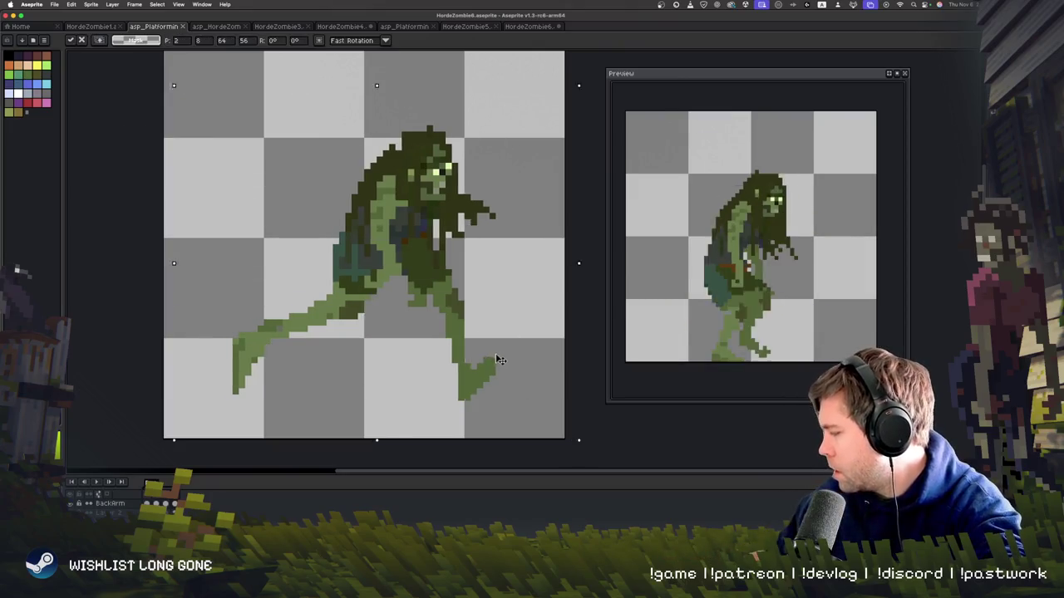
pyautogui.press('Right')
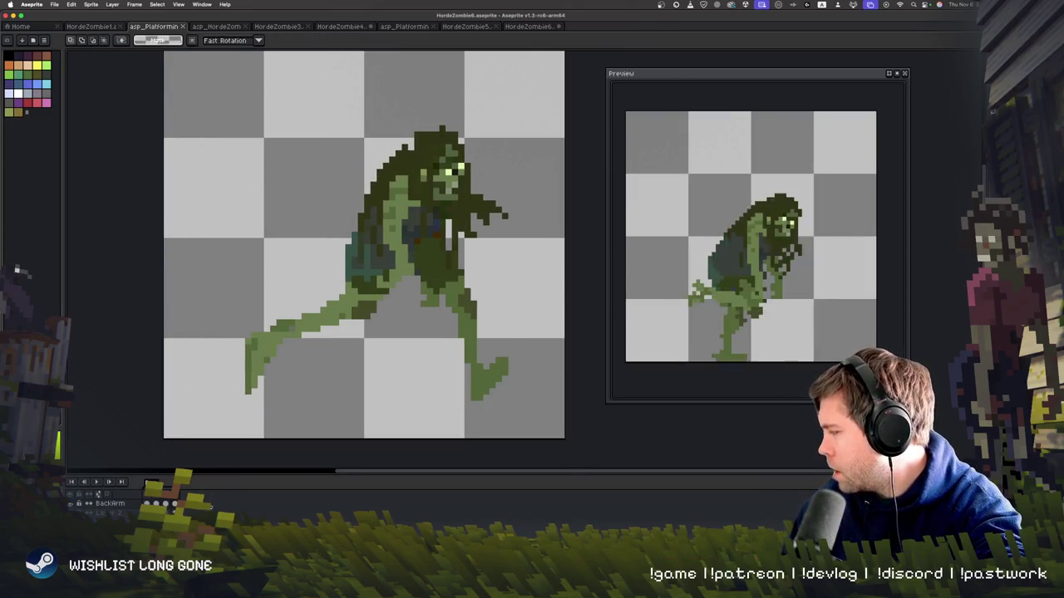
pyautogui.press('Right')
pyautogui.moveTo(209, 131); pyautogui.dragTo(535, 440)
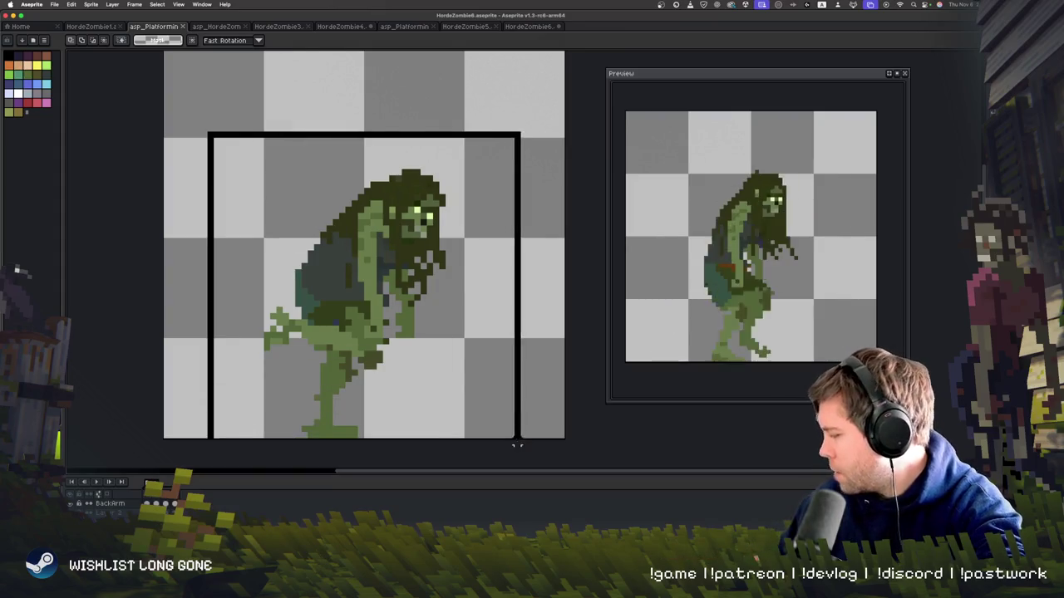
pyautogui.hotkey('ctrl', 'd')
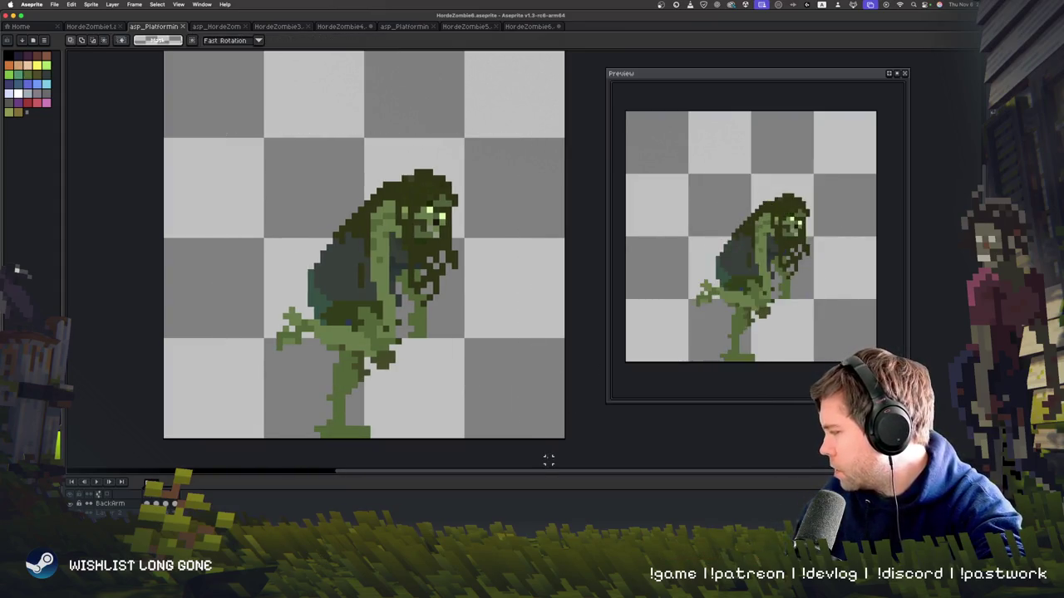
# - Select the striding-frame zombie, nudge and tilt it slightly, then step back through the cycle
pyautogui.press('Right')
pyautogui.moveTo(205, 92); pyautogui.dragTo(553, 408)
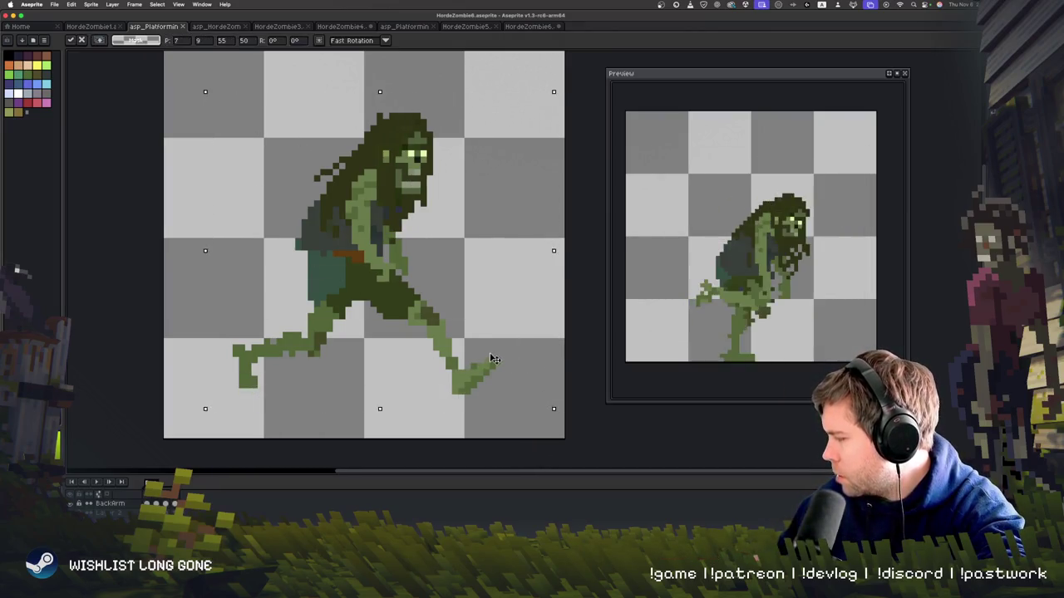
pyautogui.moveTo(492, 359); pyautogui.dragTo(504, 359)
pyautogui.hotkey('ctrl', 'd')
pyautogui.press('Left')
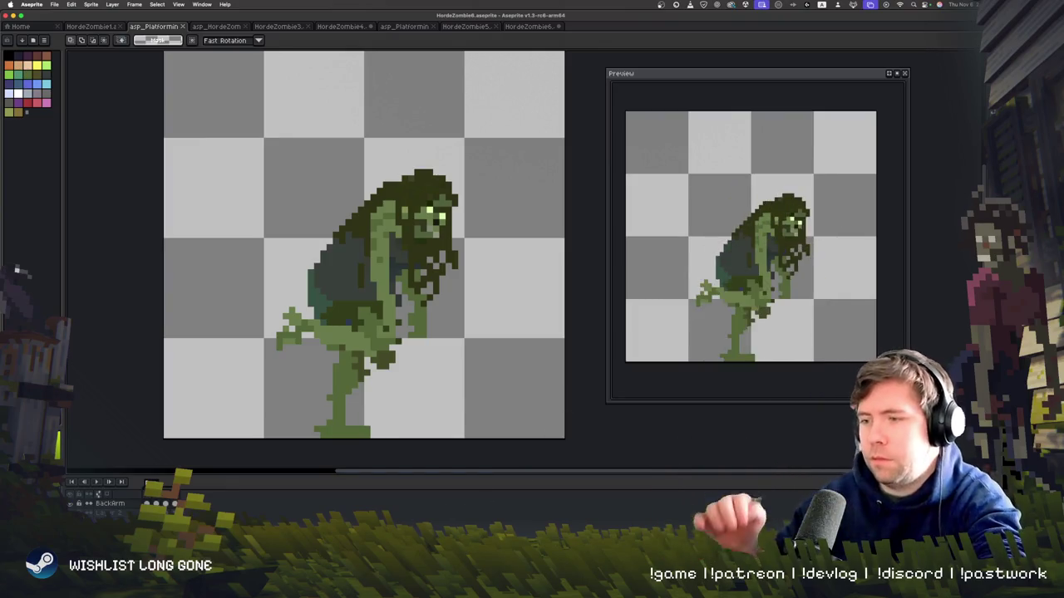
pyautogui.press('Left')
pyautogui.press('Left')
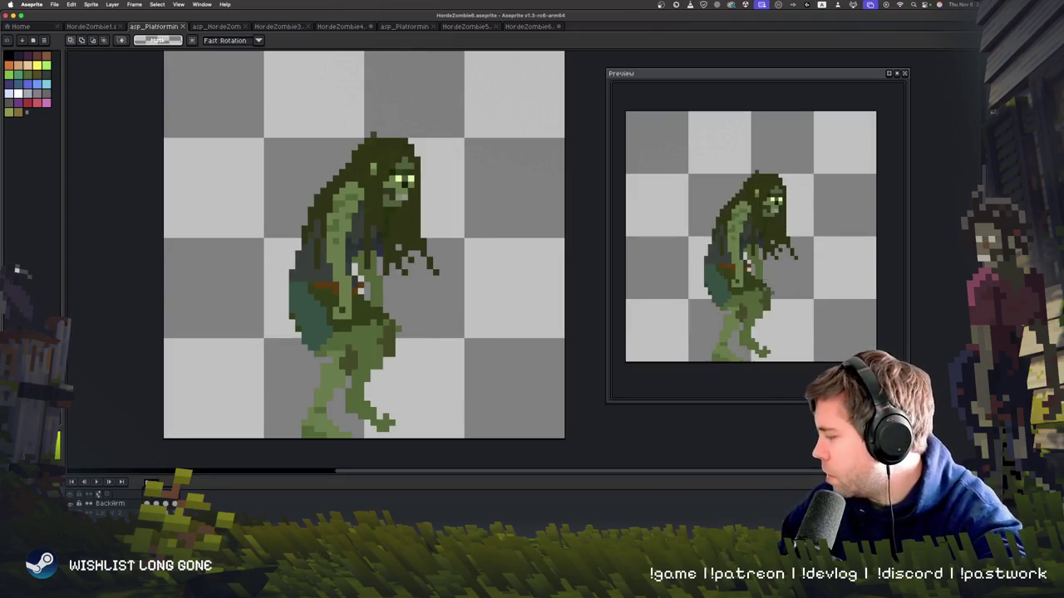
pyautogui.press('Left')
pyautogui.press('Left')
pyautogui.press('Left')
pyautogui.press('Left')
pyautogui.press('Left')
pyautogui.press('Left')
pyautogui.press('Left')
pyautogui.press('Left')
pyautogui.press('Left')
pyautogui.press('Left')
pyautogui.press('Left')
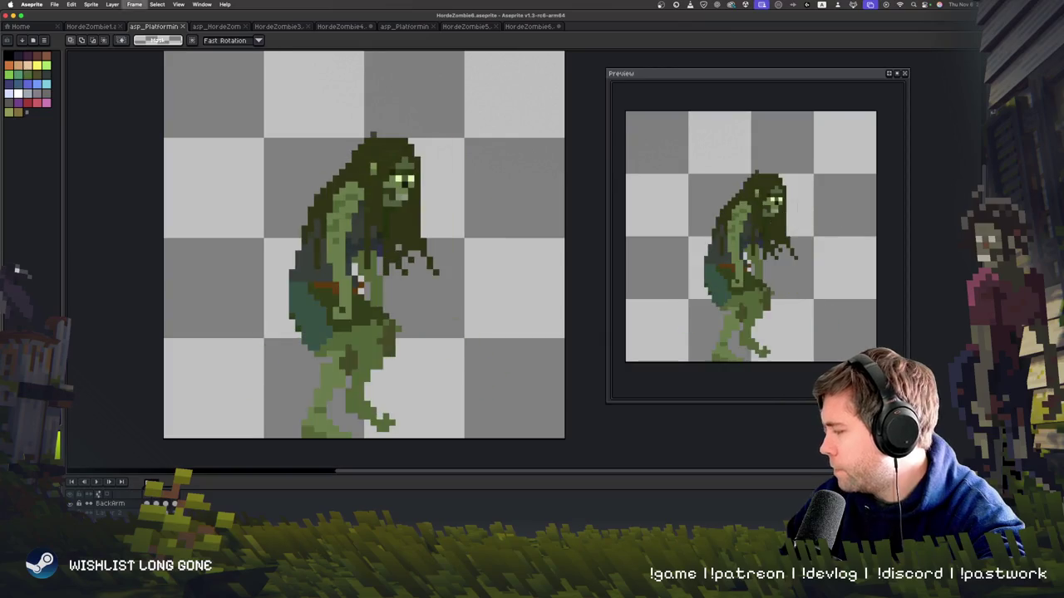
pyautogui.press('Left')
pyautogui.press('Left')
pyautogui.press('Left')
pyautogui.press('Left')
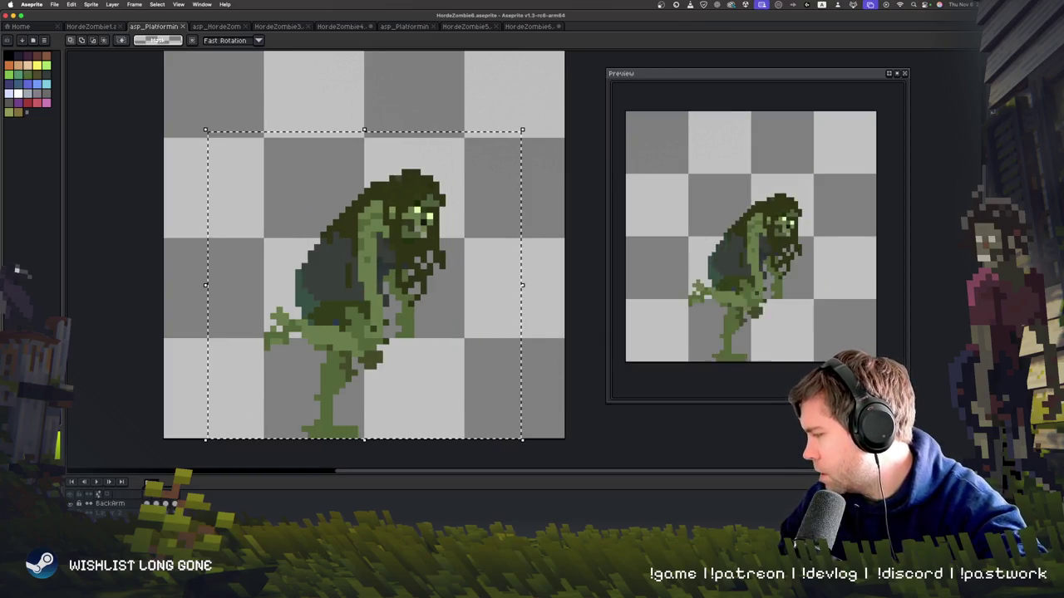
pyautogui.press('Left')
pyautogui.press('Left')
pyautogui.press('Left')
pyautogui.press('Left')
pyautogui.press('Left')
pyautogui.press('Left')
pyautogui.press('Left')
pyautogui.press('Left')
pyautogui.press('Left')
# - Clear the selection and flip between the crouching and striding frames to compare them
pyautogui.click(618, 429)
pyautogui.press('b')
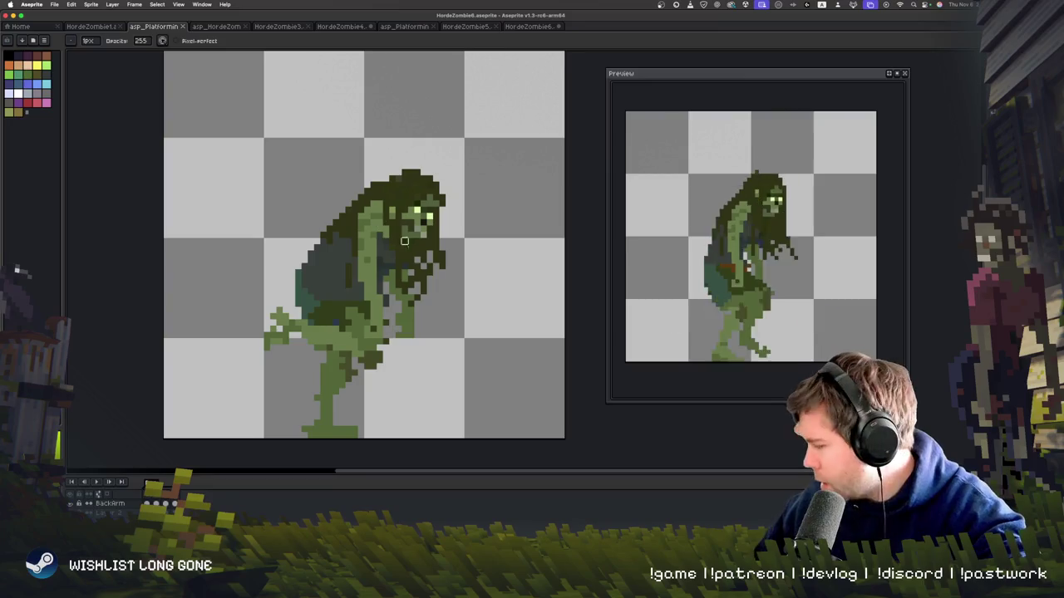
pyautogui.scroll(-2, 444, 277)
pyautogui.press('Right')
pyautogui.press('Right')
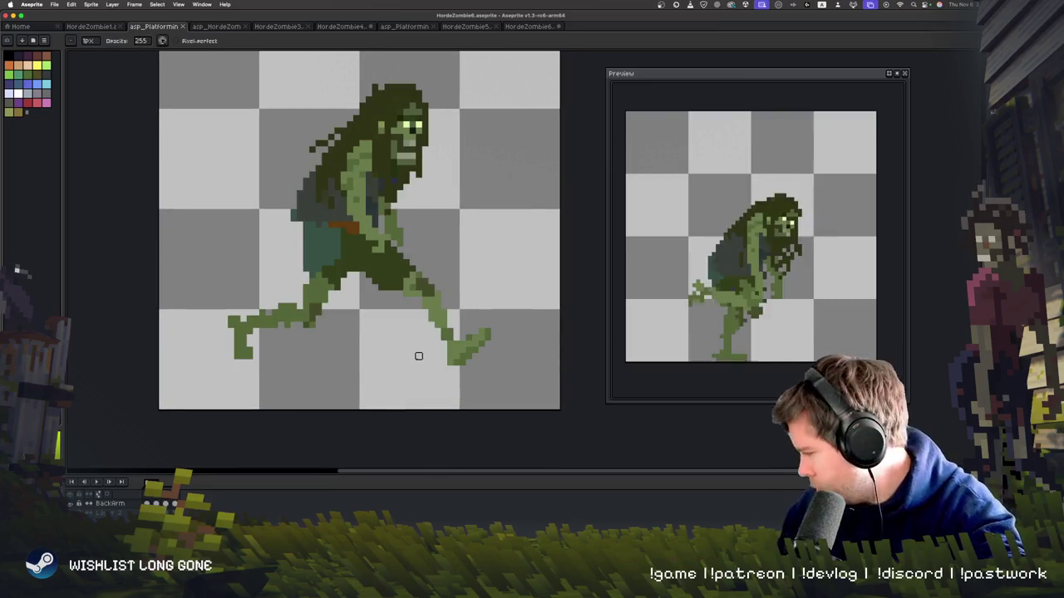
pyautogui.press('Left')
pyautogui.press('Right')
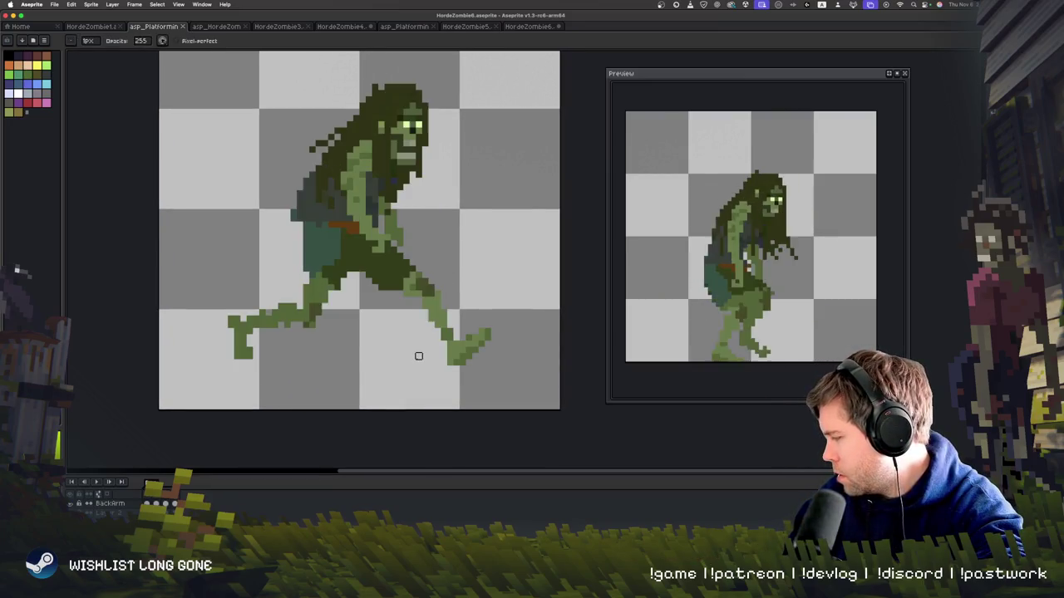
pyautogui.press('Left')
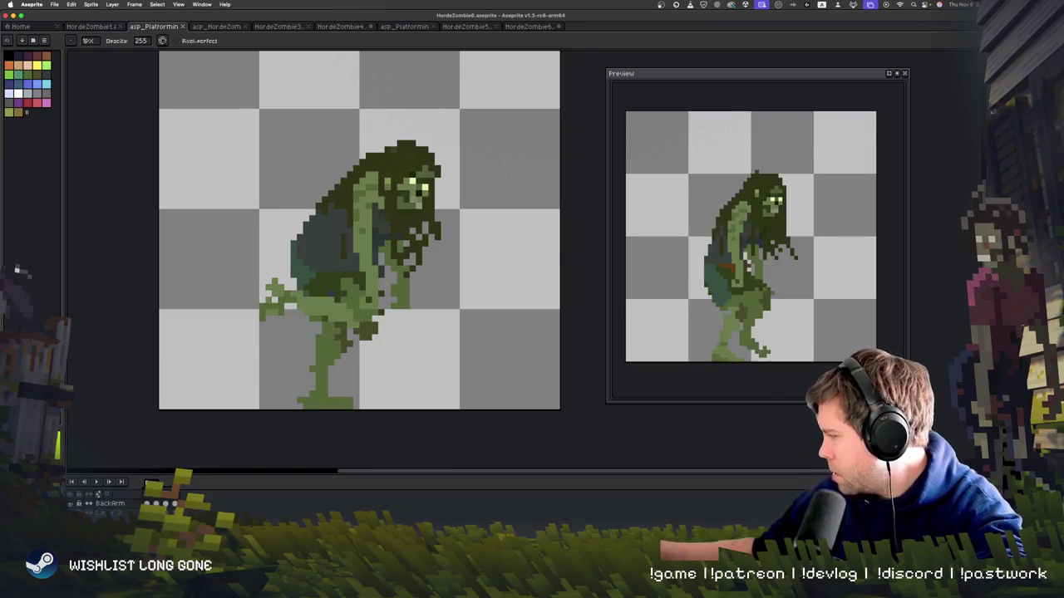
# - Select the crouching frame's legs, rotate them about -39°, and play the run cycle
pyautogui.press('w')
pyautogui.click(349, 420)
pyautogui.click(378, 422)
pyautogui.press('Return')
pyautogui.press('q')
pyautogui.press('Return')
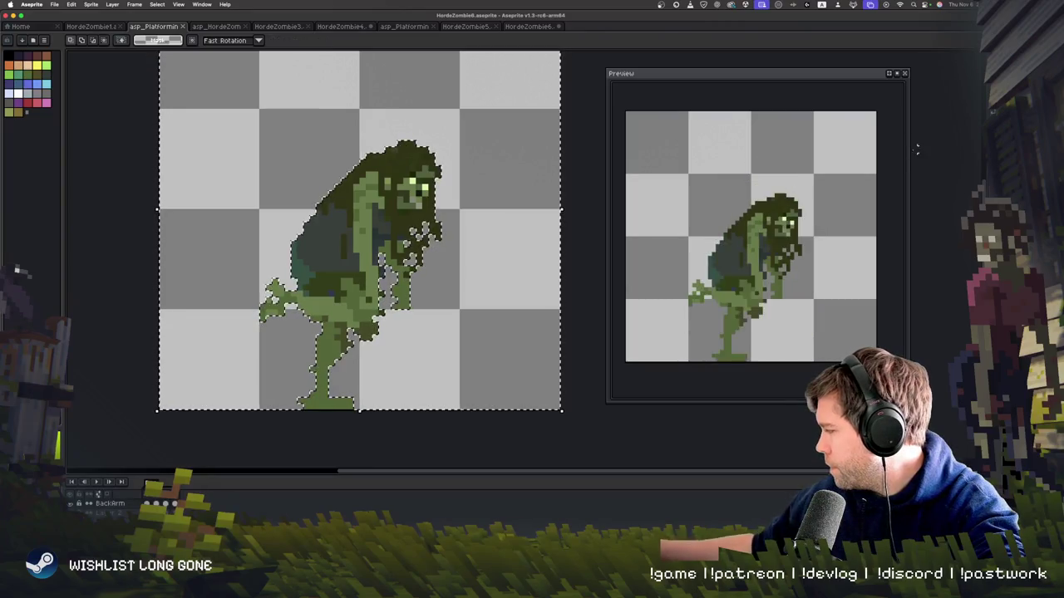
pyautogui.moveTo(285, 348)
pyautogui.mouseDown()
pyautogui.moveTo(362, 437)
pyautogui.moveTo(393, 414)
pyautogui.moveTo(313, 385)
pyautogui.moveTo(332, 403)
pyautogui.mouseUp()
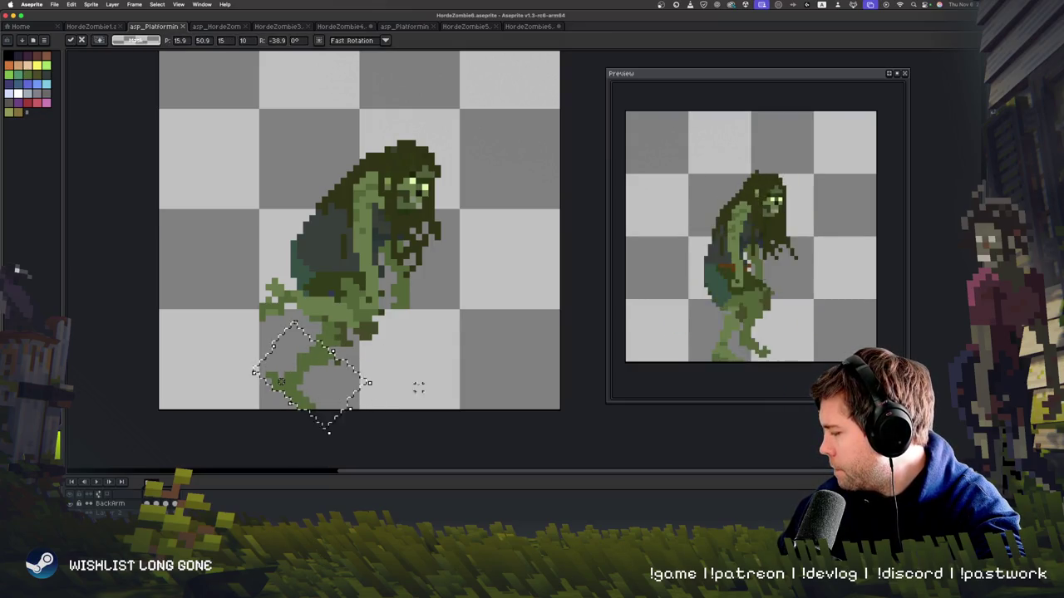
pyautogui.press('Return')
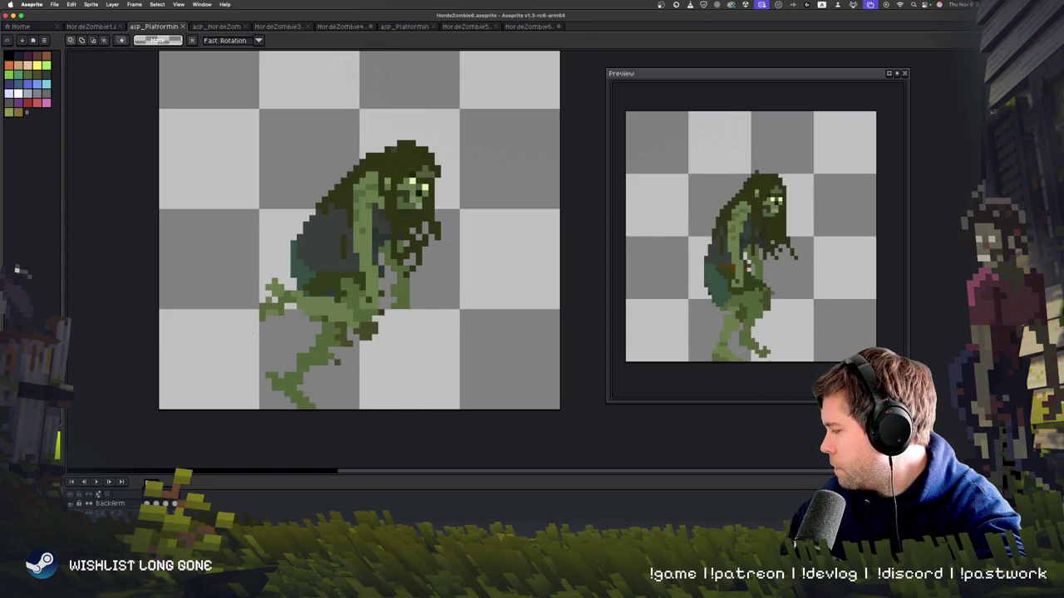
pyautogui.press('Return')
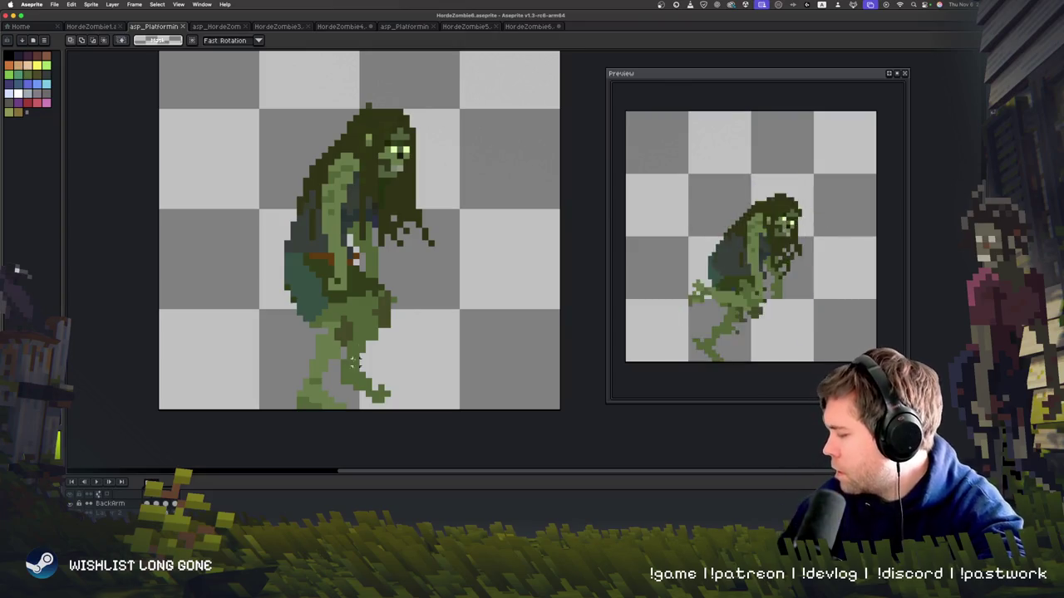
# - Nudge the upright frame's lower leg left, commit it, and preview the animation
pyautogui.moveTo(353, 353)
pyautogui.mouseDown()
pyautogui.moveTo(415, 399)
pyautogui.moveTo(302, 357)
pyautogui.moveTo(335, 353)
pyautogui.mouseUp()
pyautogui.press('Return')
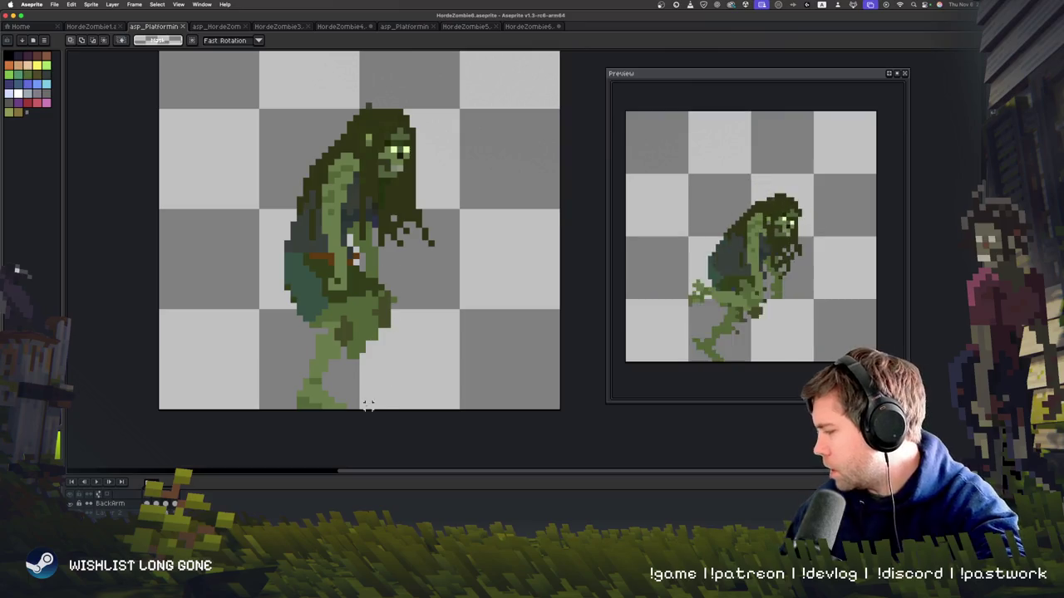
pyautogui.press('b')
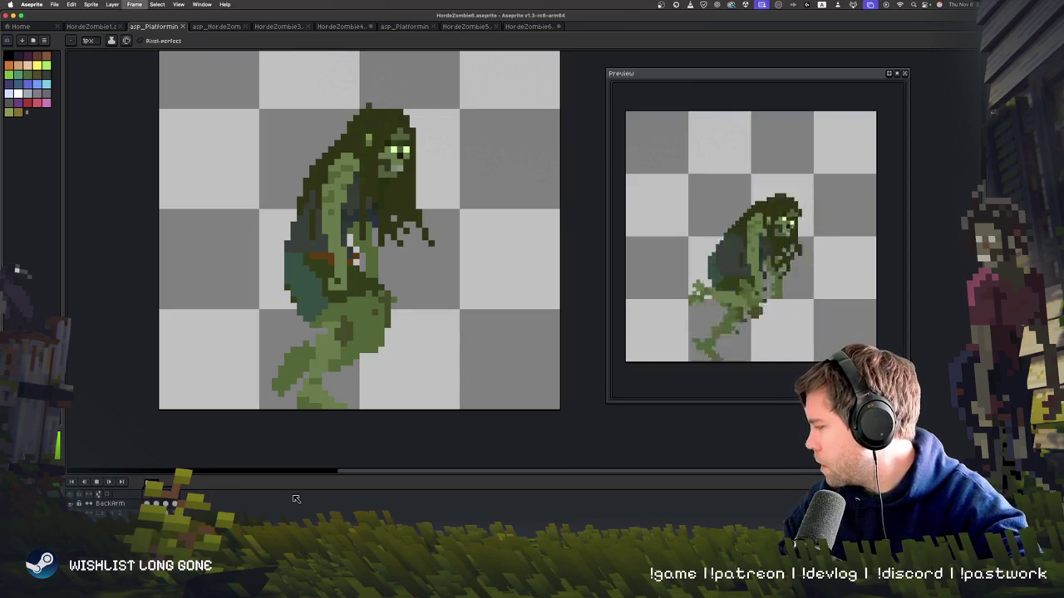
pyautogui.press('Return')
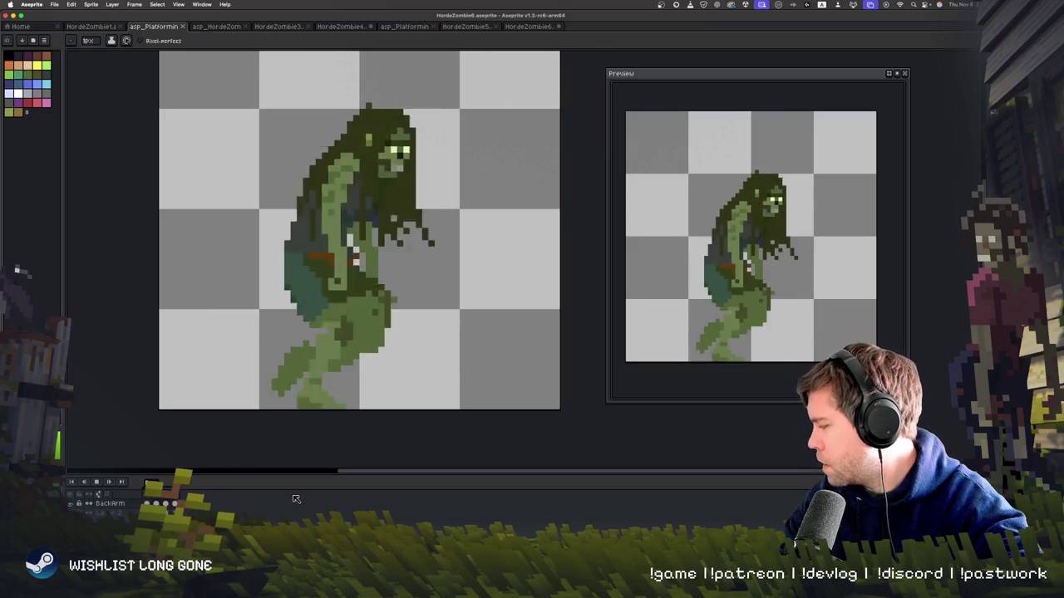
pyautogui.press('Return')
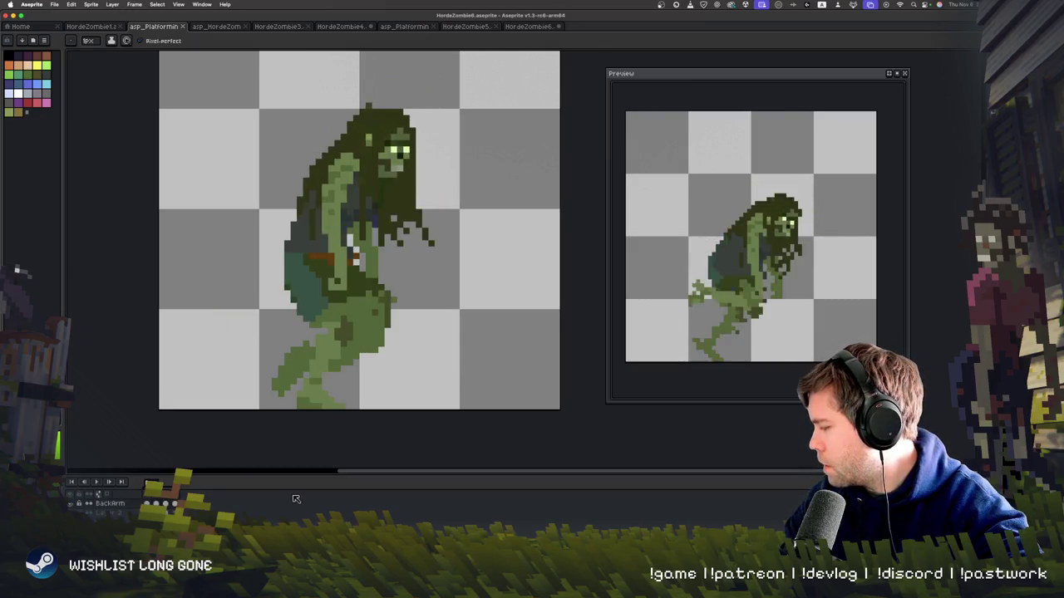
pyautogui.press('Return')
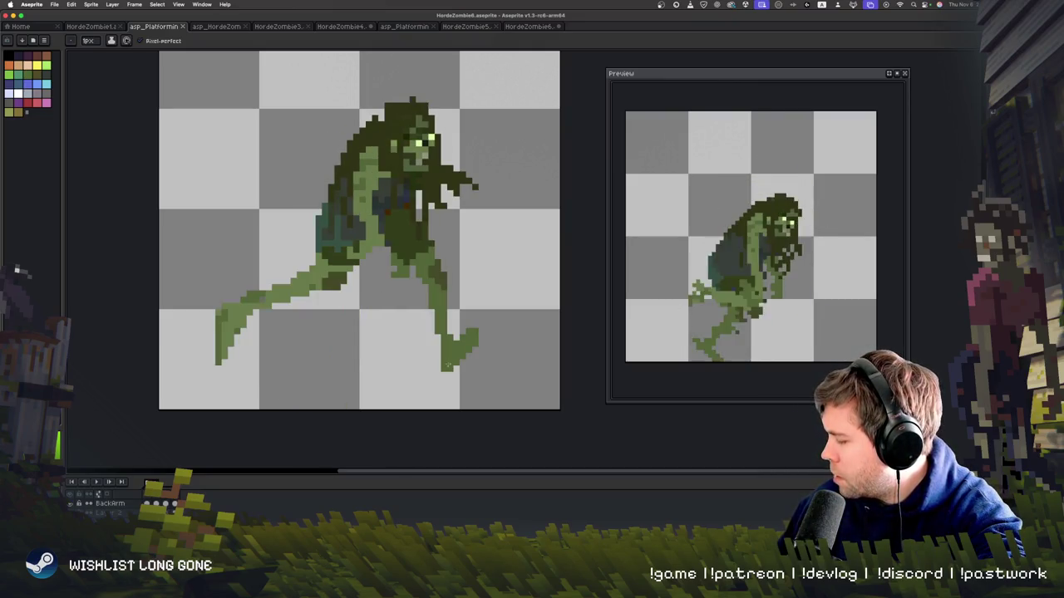
# - Paint green pixels to rework the striding frame's front foot and replay the walk cycle
pyautogui.moveTo(422, 370); pyautogui.dragTo(428, 306)
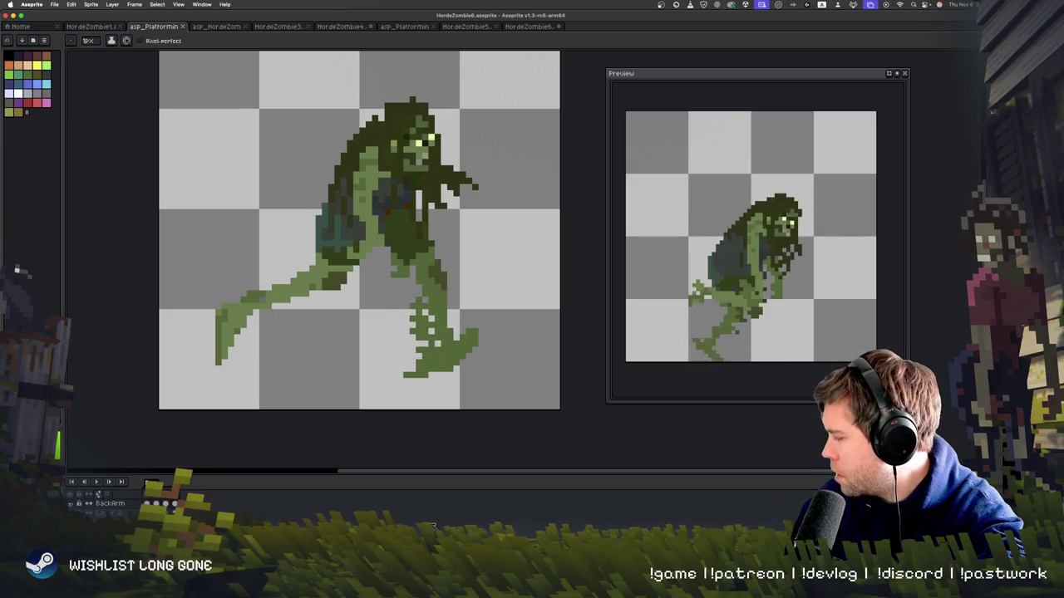
pyautogui.press('Right')
pyautogui.press('Right')
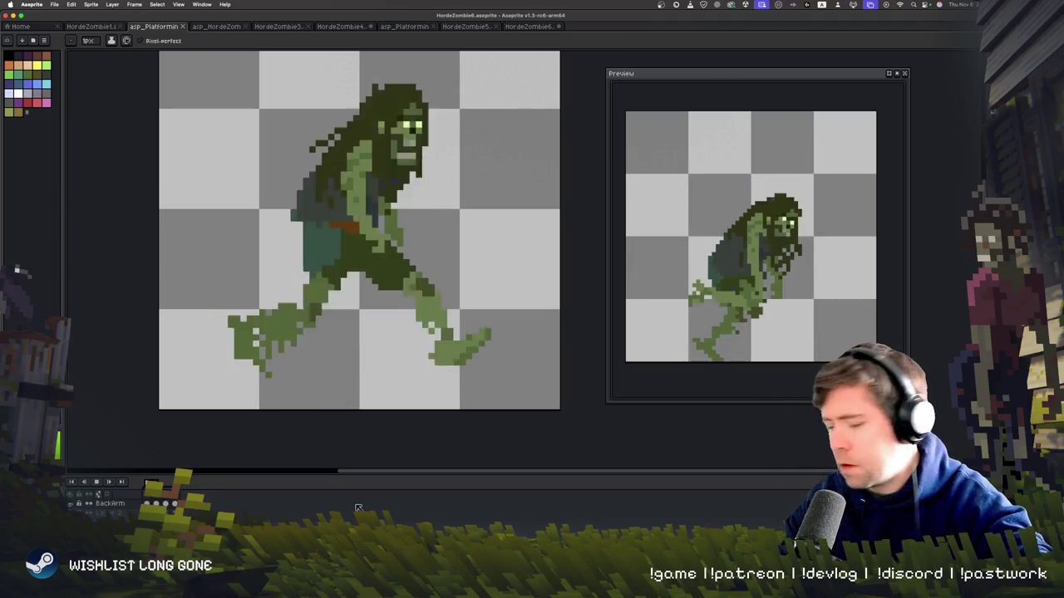
pyautogui.press('-')
pyautogui.press('+')
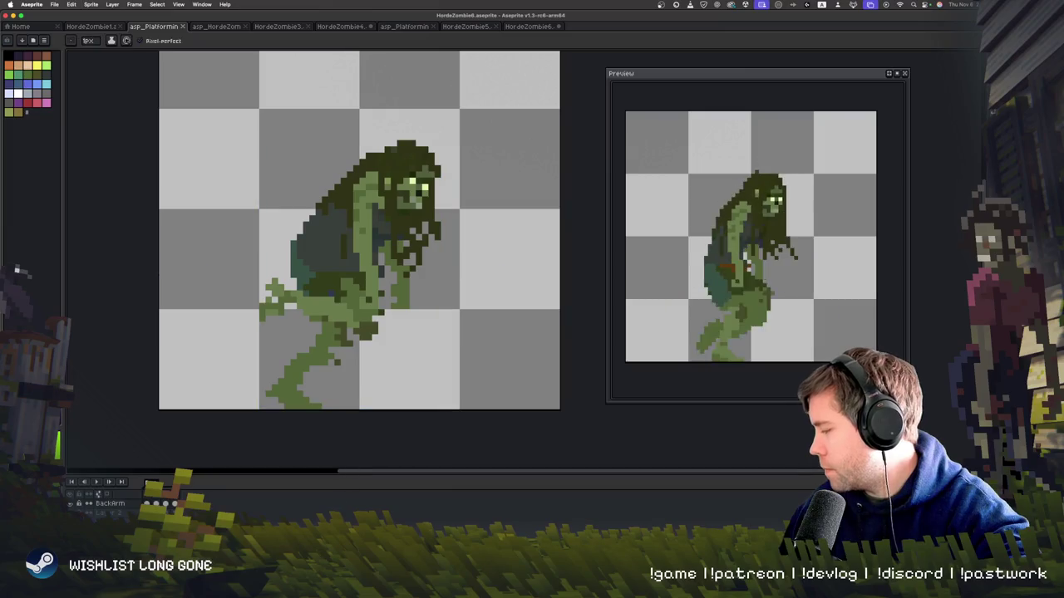
pyautogui.press('Return')
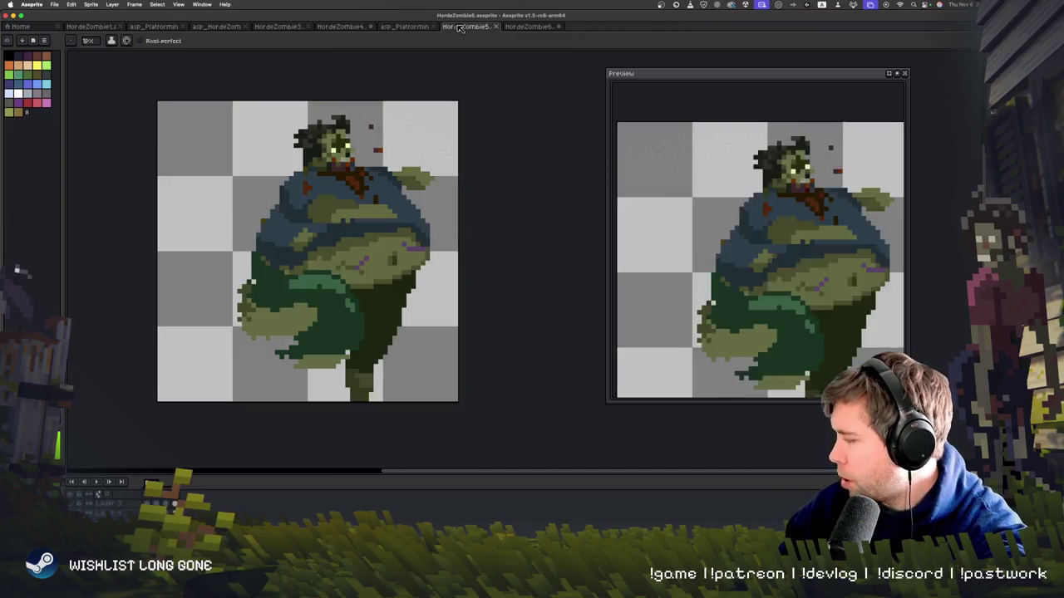
pyautogui.click(466, 26)
# - Play HordeZombie5's fat zombie animation, glance at asp_Platforming, then switch to HordeZombie4
pyautogui.press('Return')
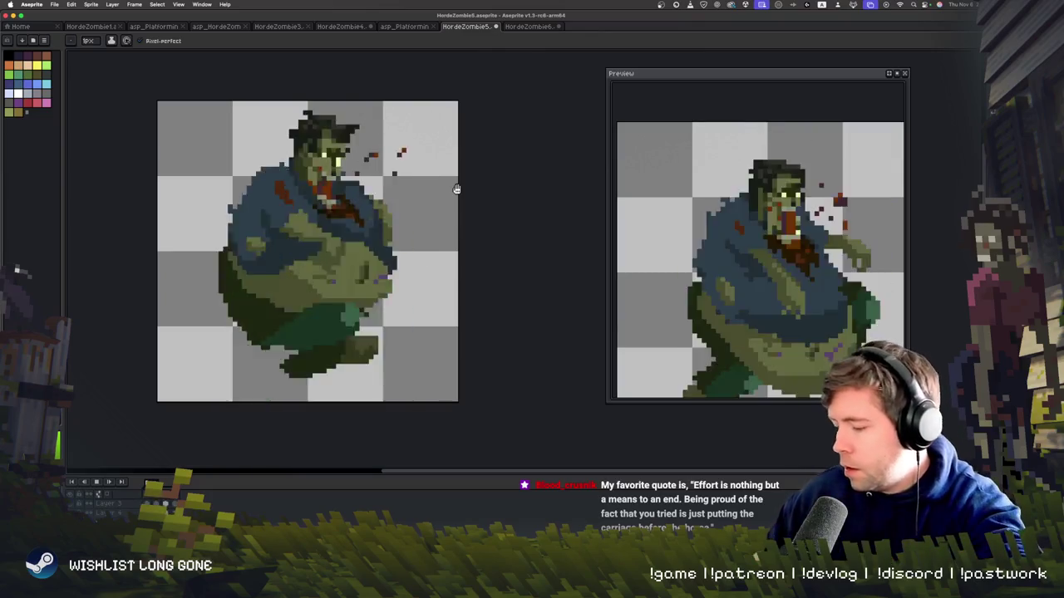
pyautogui.click(402, 26)
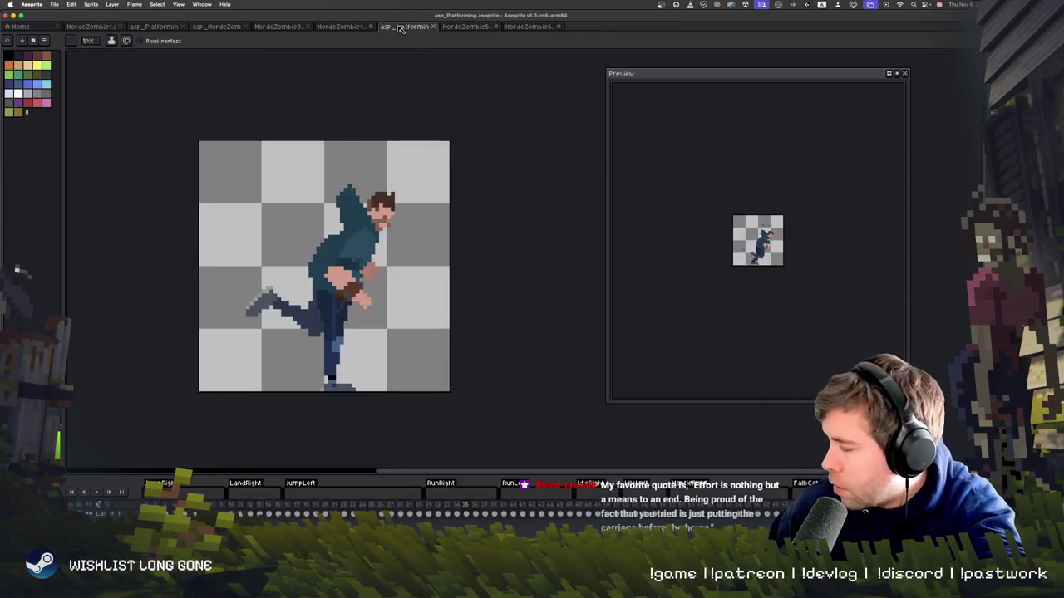
pyautogui.click(342, 28)
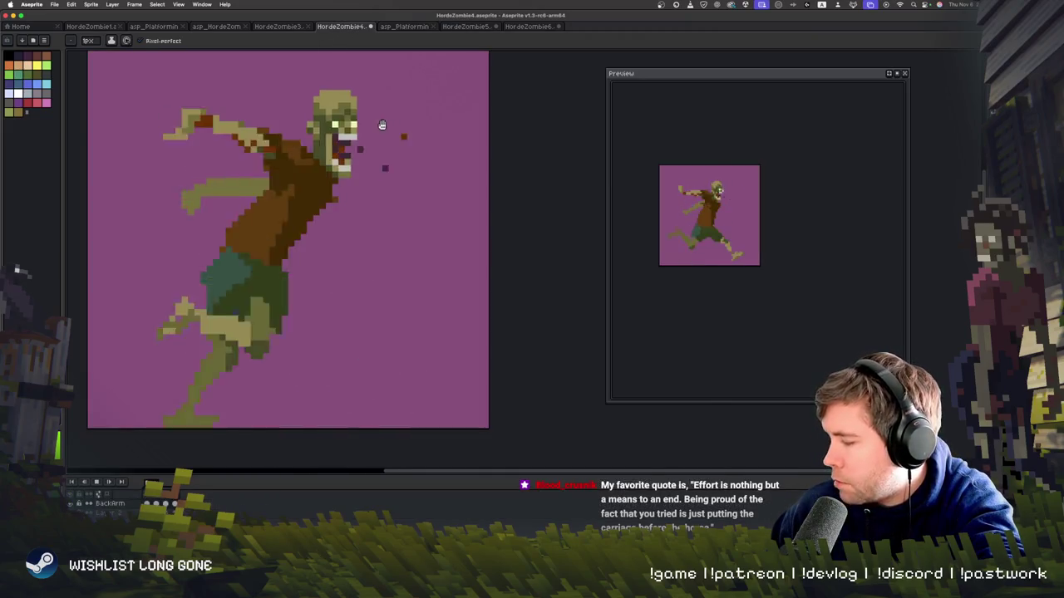
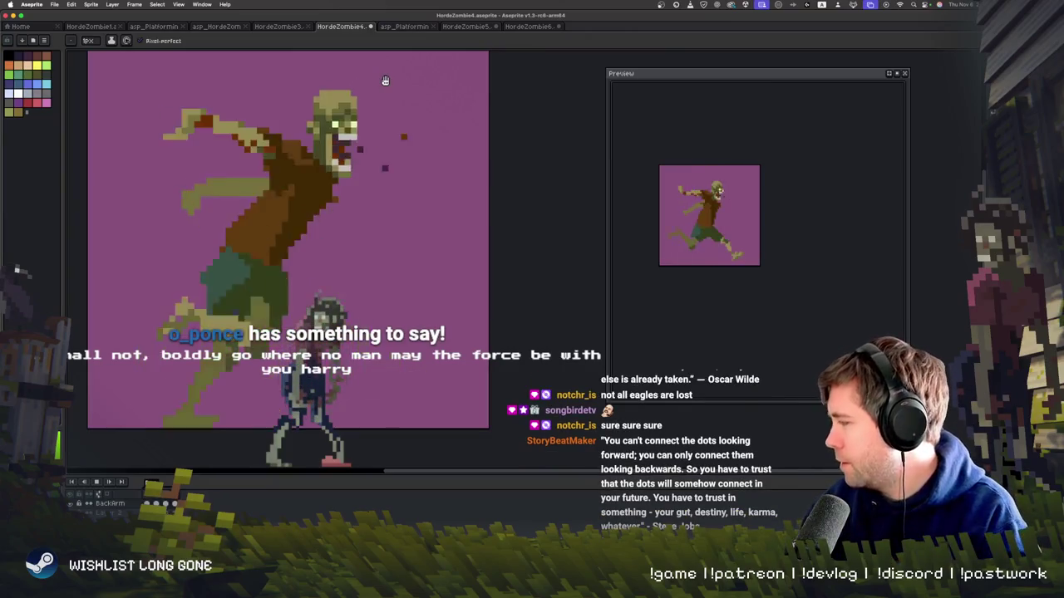
# - Switch to HordeZombie6 with the pencil, add Layer 3, then bring up the Photoshop zombie lineup
pyautogui.click(540, 26)
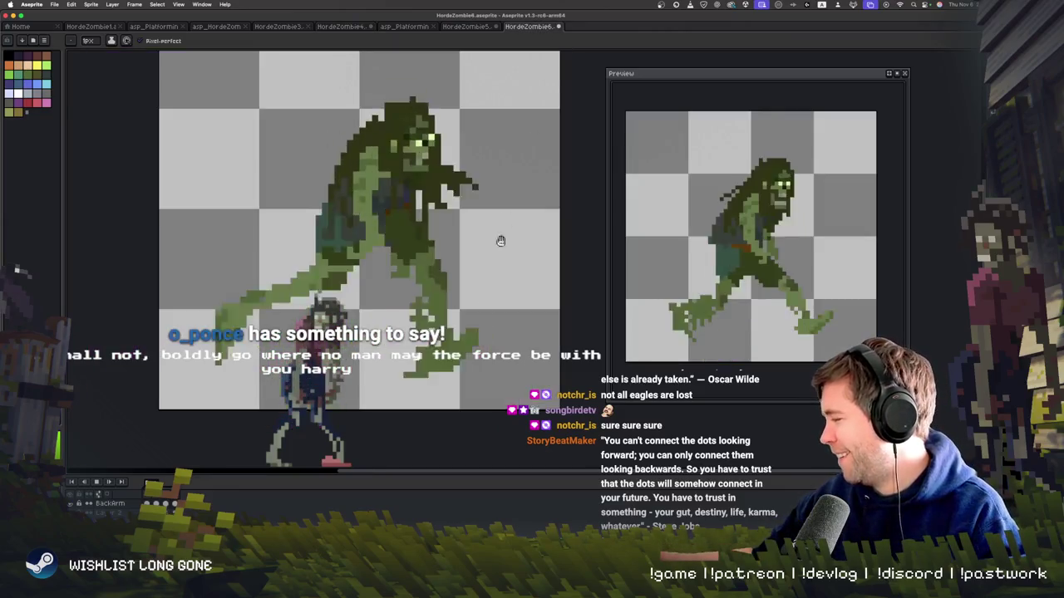
pyautogui.press('b')
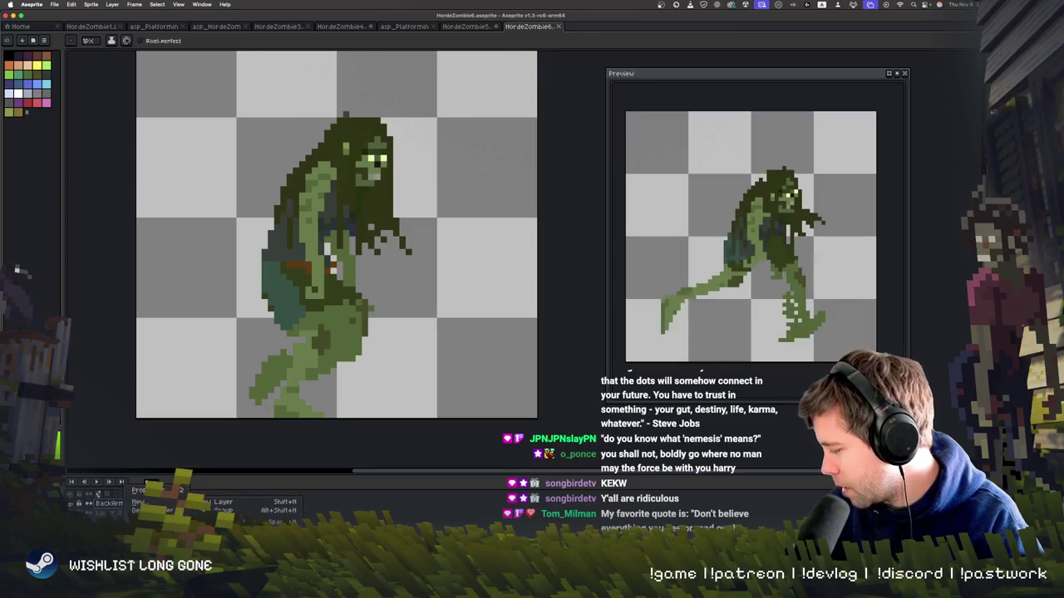
pyautogui.click(281, 500)
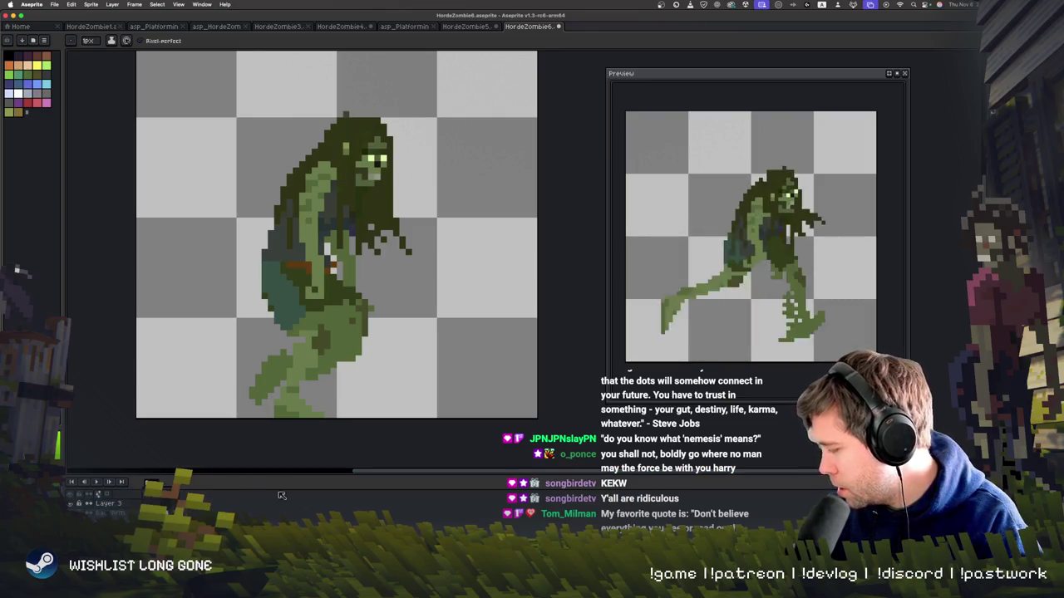
pyautogui.click(164, 488)
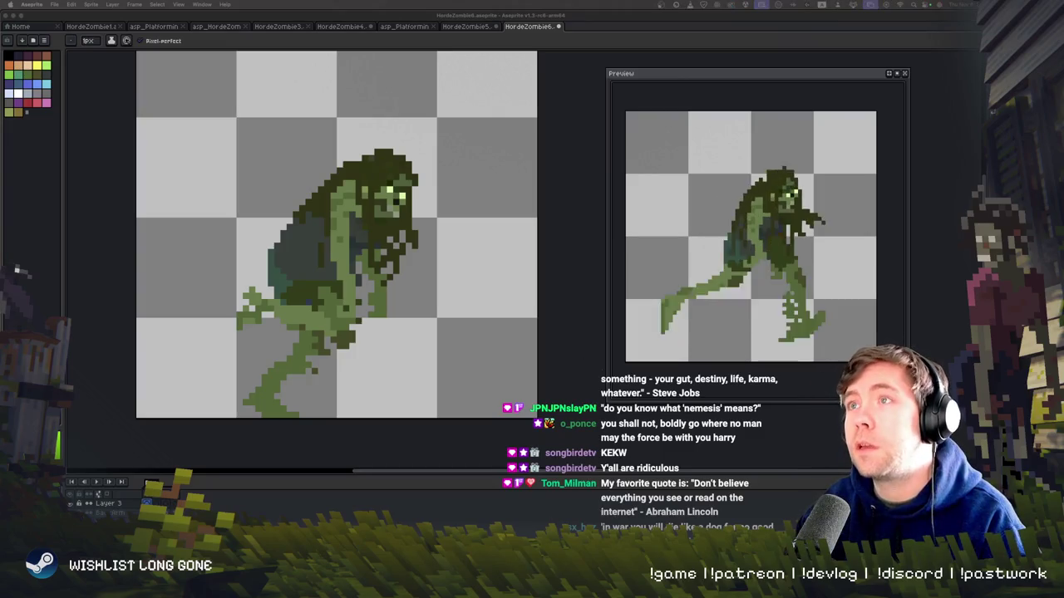
pyautogui.press('super+Tab')
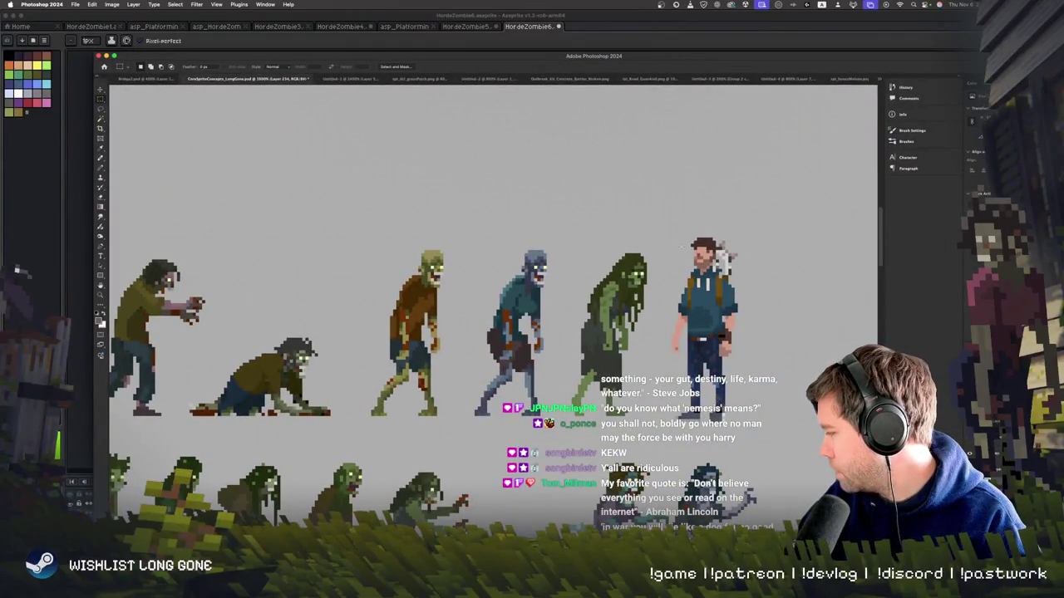
# - Zoom into the long-haired green zombie on the Photoshop reference lineup
pyautogui.scroll(-3, 648, 262)
pyautogui.hscroll(5, 648, 262)
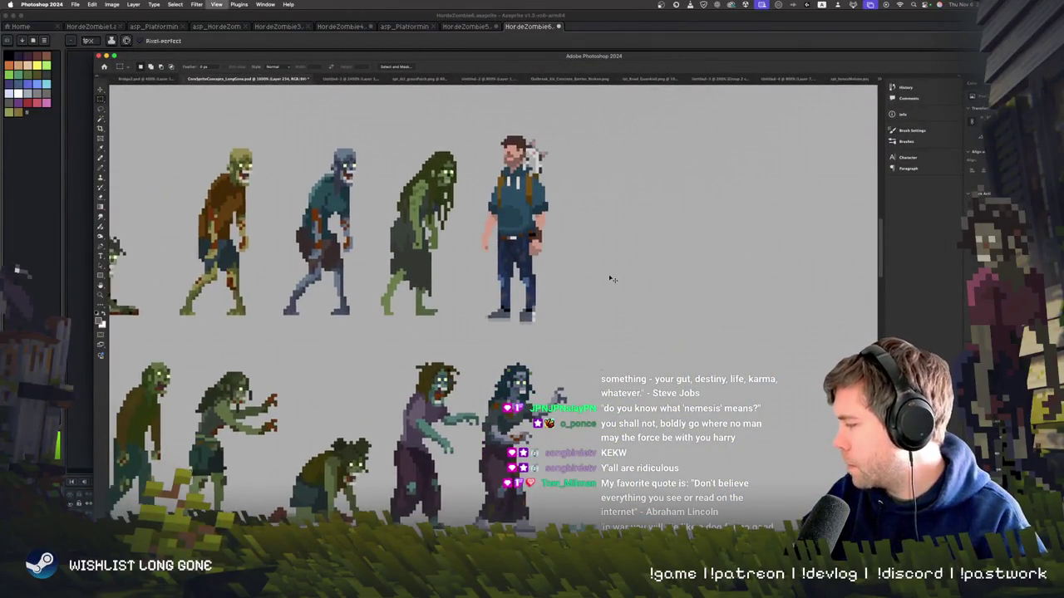
pyautogui.scroll(3, 612, 279)
pyautogui.scroll(2, 499, 249)
pyautogui.scroll(5, 218, 162)
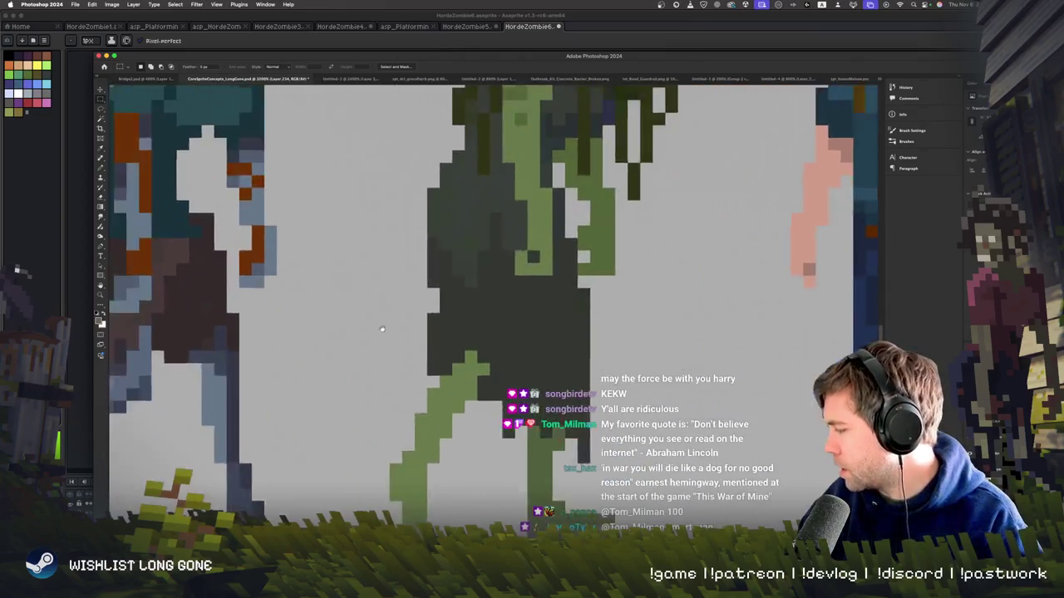
pyautogui.scroll(2, 320, 353)
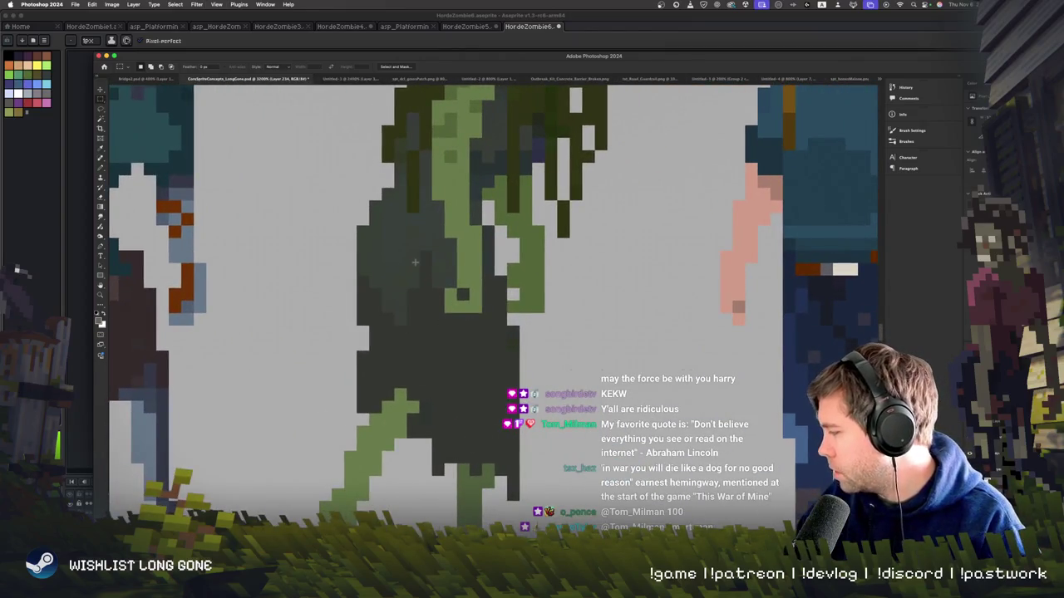
pyautogui.scroll(-2, 414, 263)
pyautogui.scroll(-3, 442, 324)
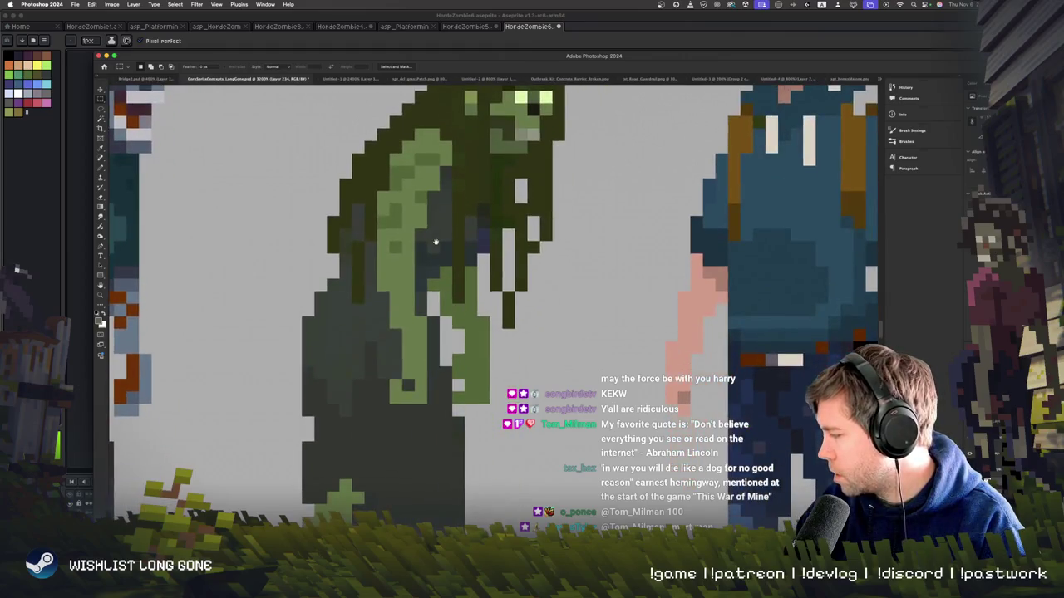
pyautogui.scroll(-2, 435, 240)
pyautogui.press('b')
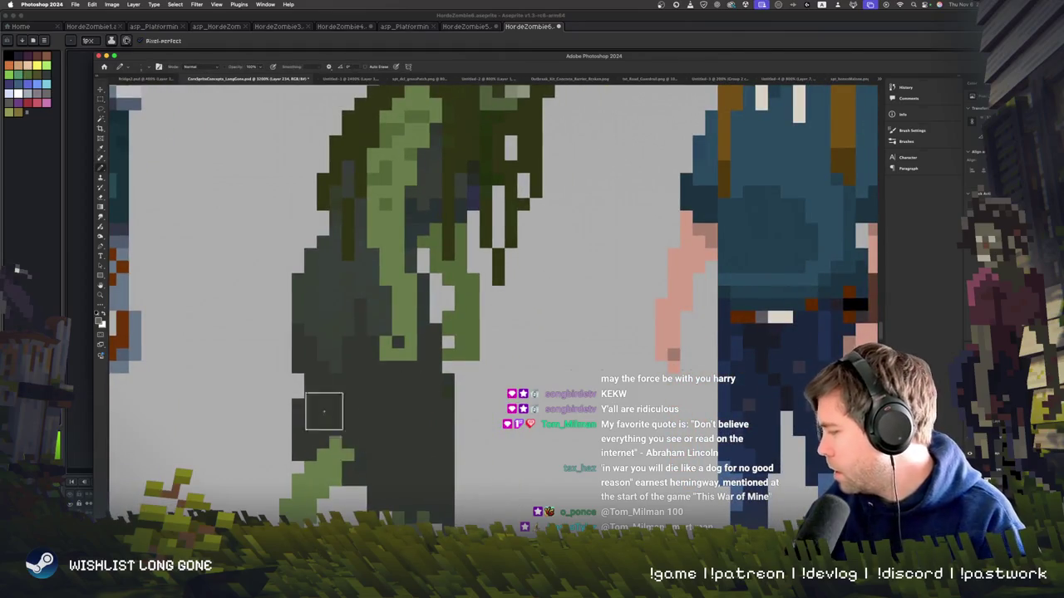
# - Marquee-select the green zombie's lower body and paste it into the HordeZombie6 frame
pyautogui.click(100, 98)
pyautogui.moveTo(399, 453); pyautogui.dragTo(478, 529)
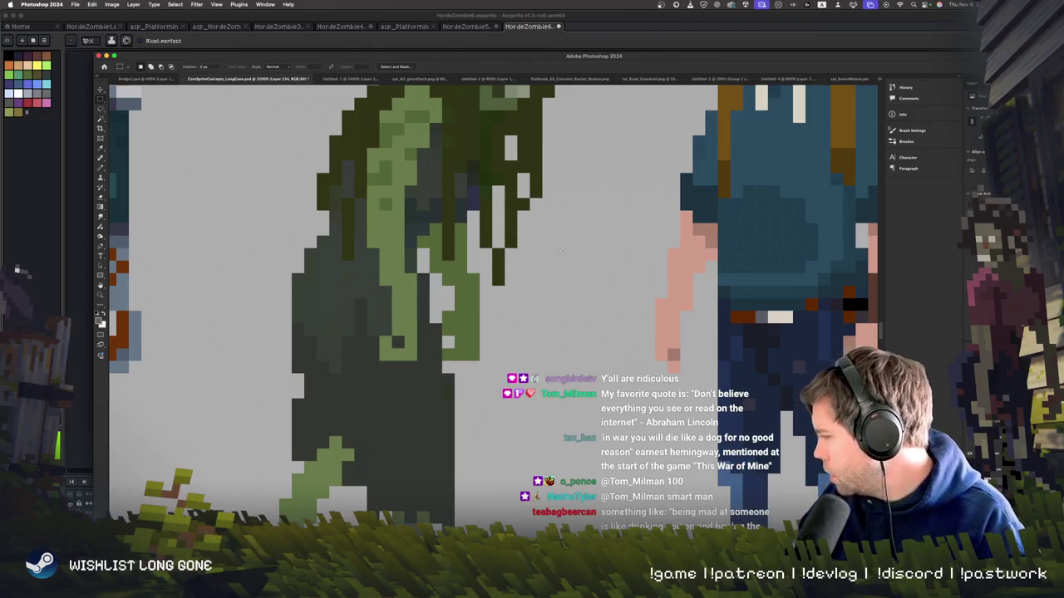
pyautogui.click(668, 41)
pyautogui.press('super+v')
# - Re-paste the coat-and-leg reference on the standing frame and place it at the upper-right
pyautogui.moveTo(339, 246); pyautogui.dragTo(491, 310)
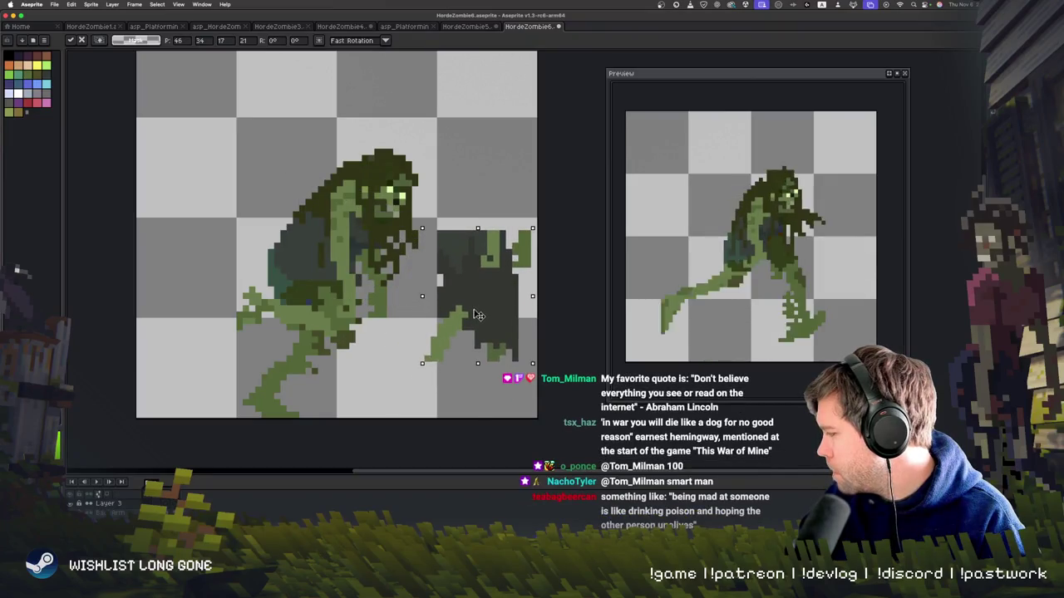
pyautogui.click(493, 169)
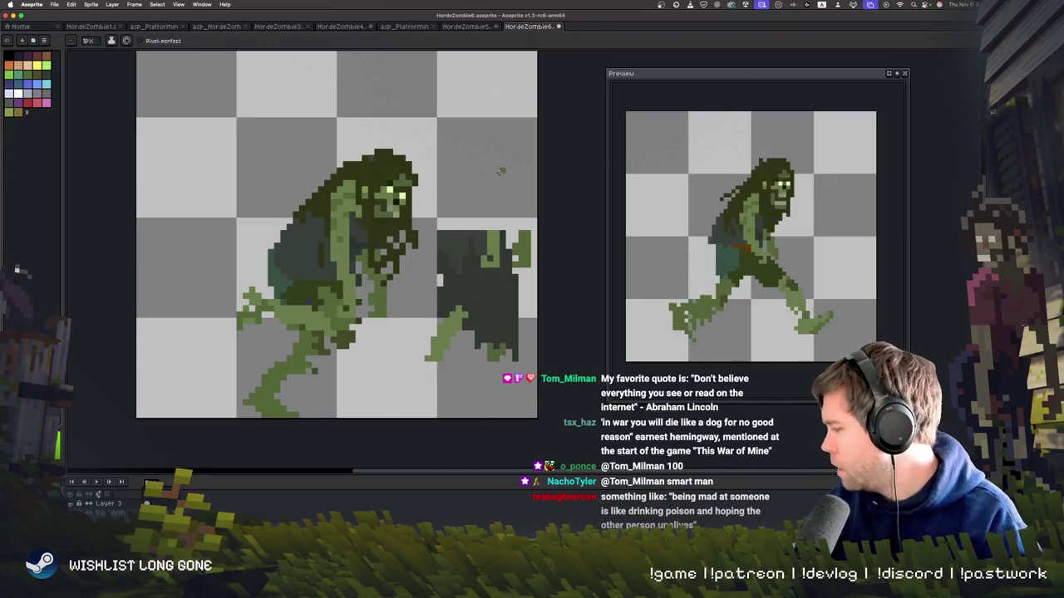
pyautogui.moveTo(386, 333); pyautogui.dragTo(360, 366)
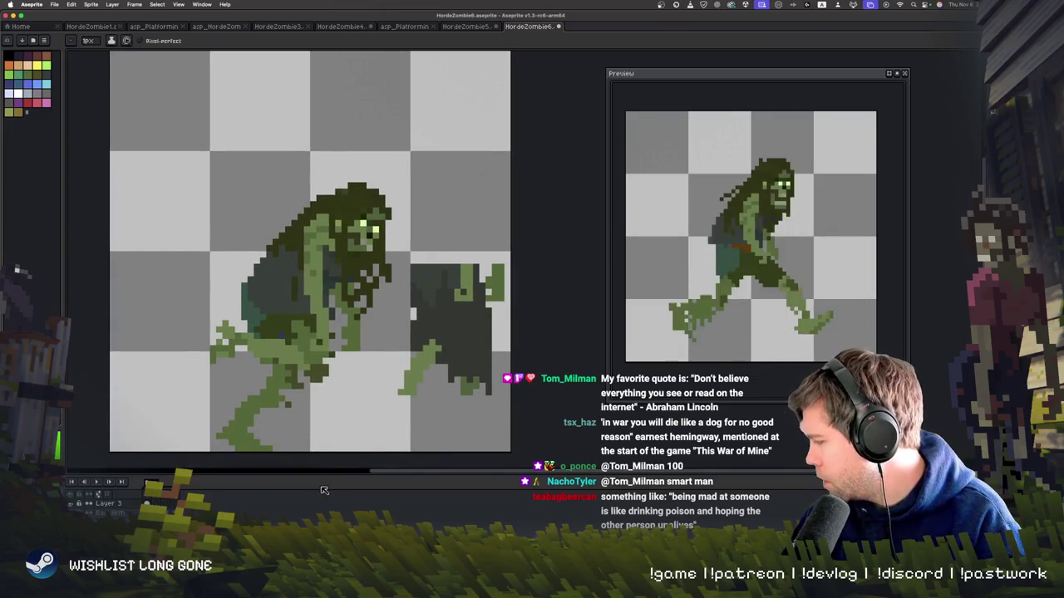
pyautogui.hotkey('ctrl', 'z')
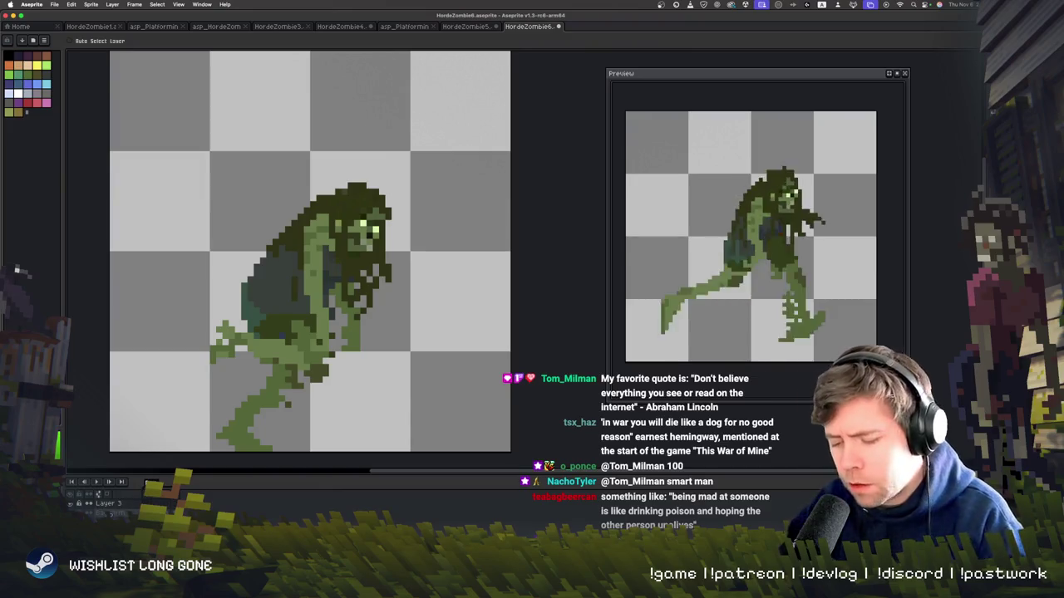
pyautogui.press('Right')
pyautogui.press('Right')
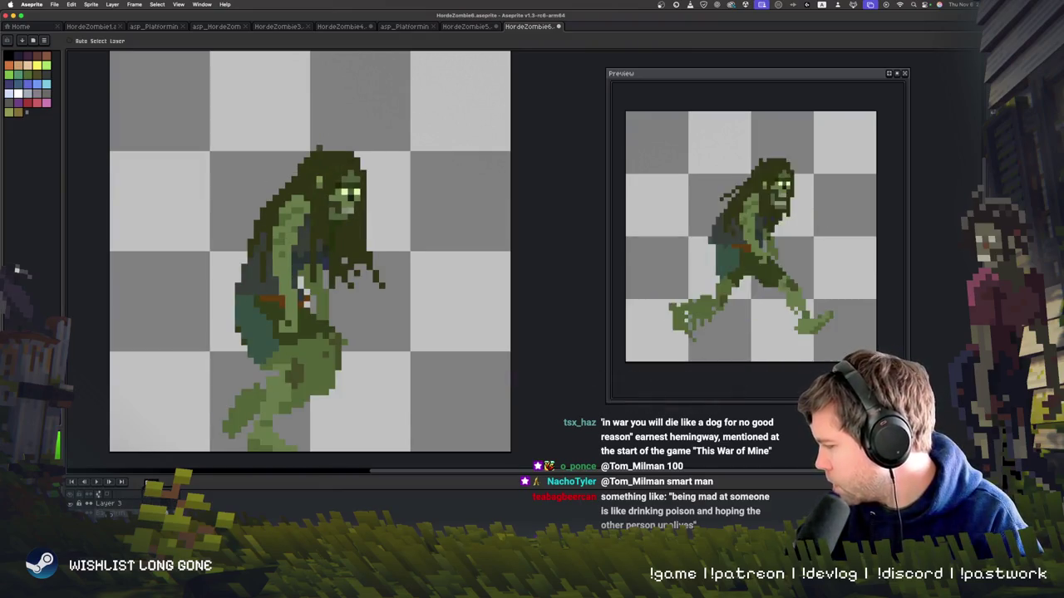
pyautogui.hotkey('ctrl', 'v')
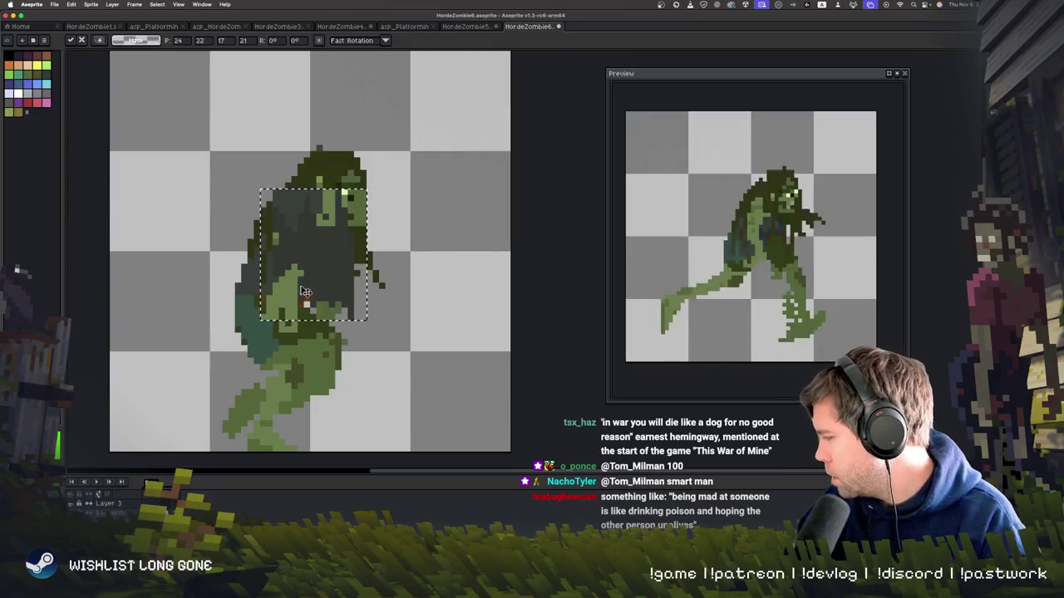
pyautogui.moveTo(305, 293); pyautogui.dragTo(445, 237)
pyautogui.press('Return')
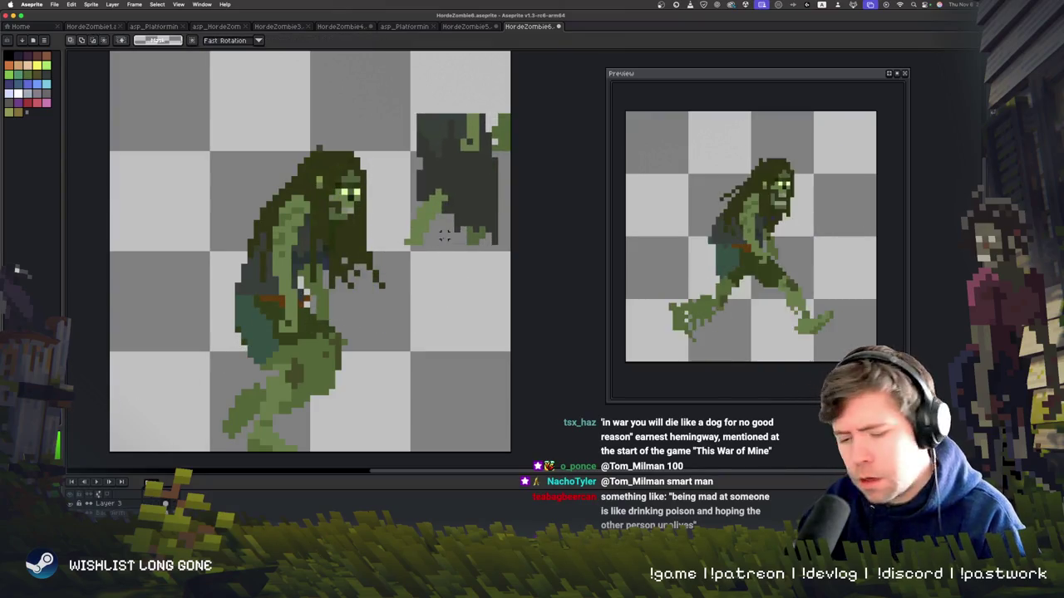
# - Draw a dark robe stroke trailing out from the zombie's waist
pyautogui.press('b')
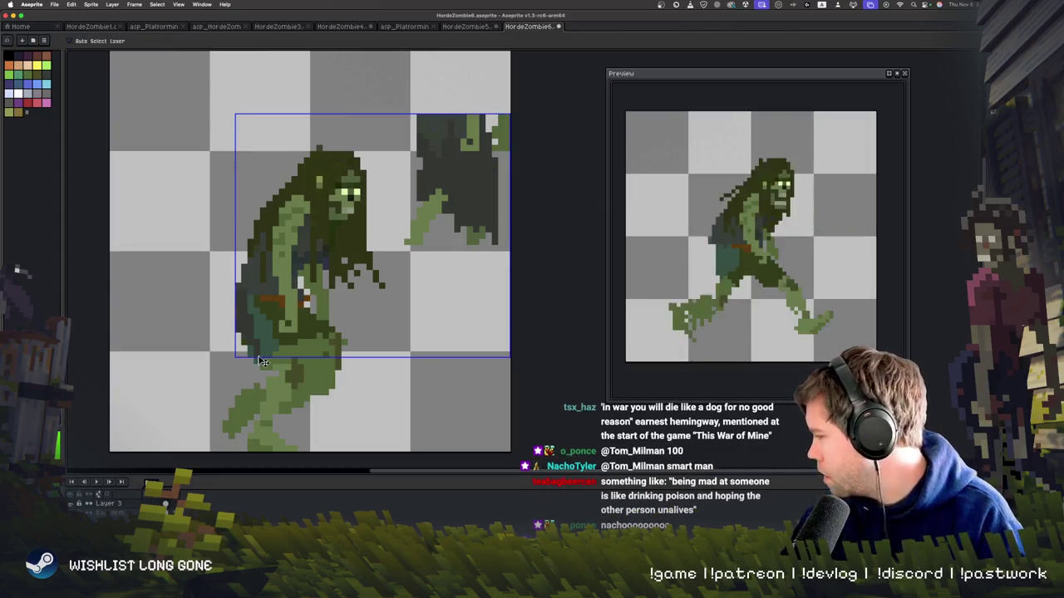
pyautogui.hotkey('ctrl', 'z')
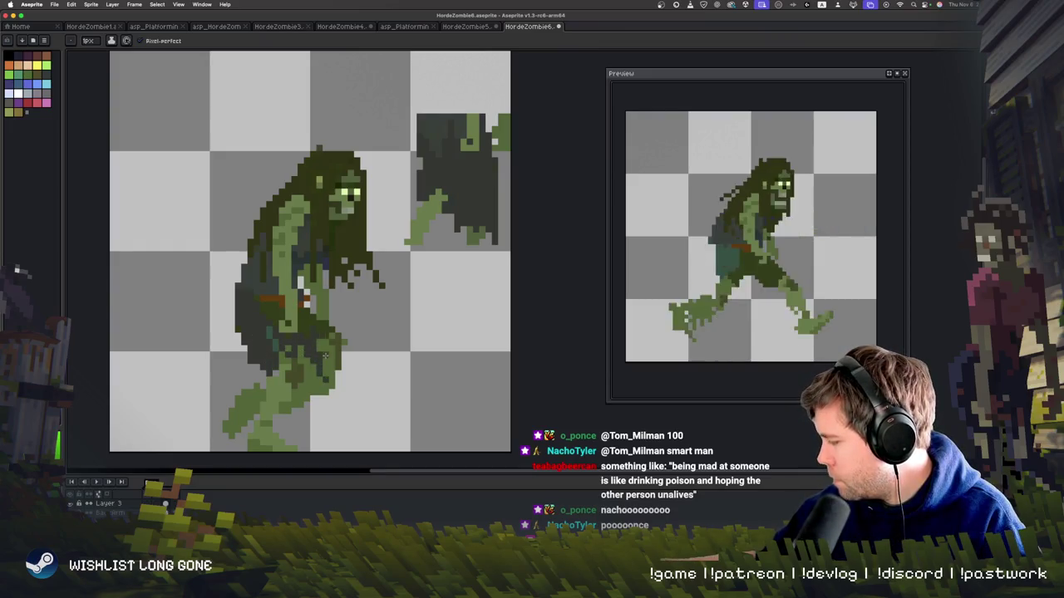
pyautogui.moveTo(318, 334); pyautogui.dragTo(384, 356)
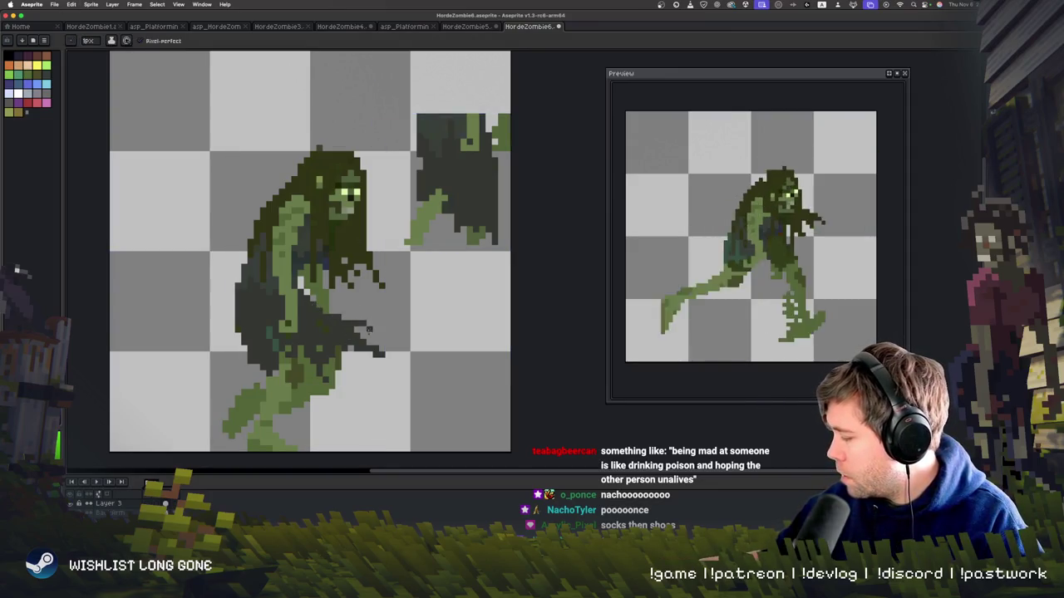
pyautogui.scroll(-1, 390, 357)
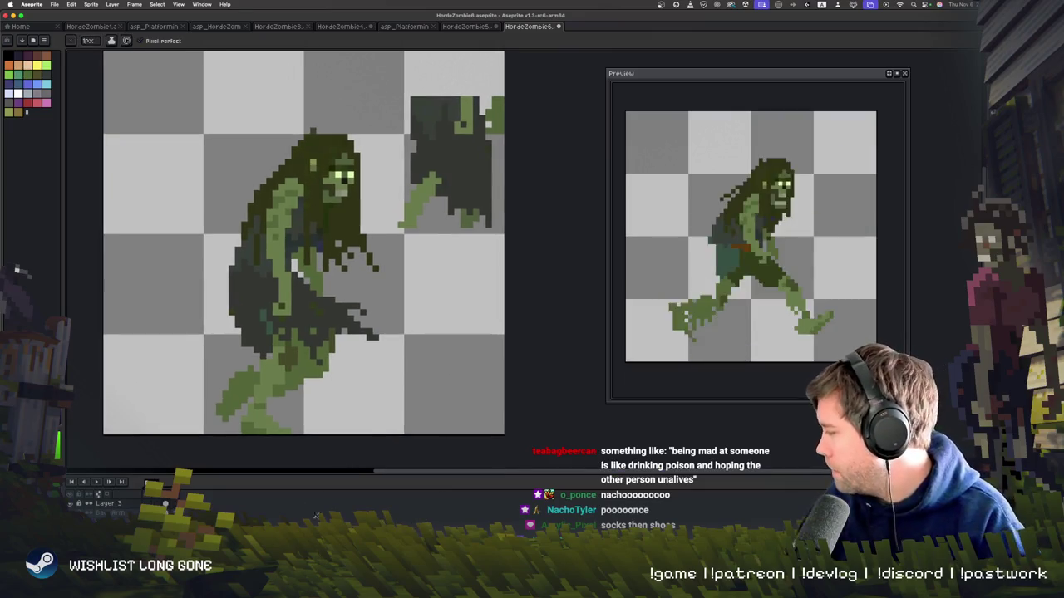
# - Step between neighbouring frames to land on the long-stride walk frame
pyautogui.press('Right')
pyautogui.press('Right')
pyautogui.press('Left')
pyautogui.press('Right')
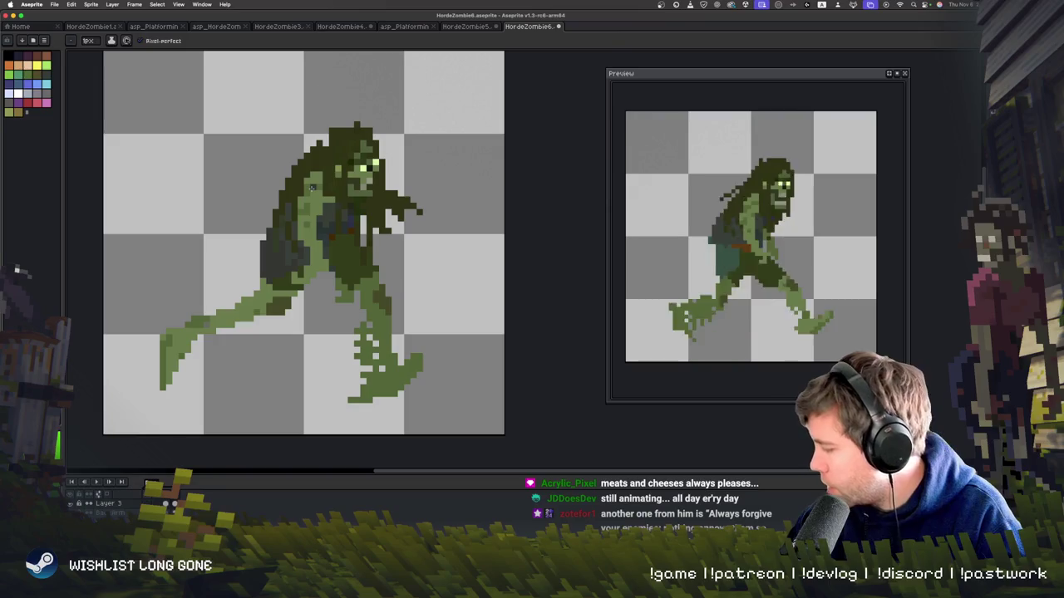
# - Darken the stride frame's back leg and rear hip with dark pixels
pyautogui.moveTo(265, 287); pyautogui.dragTo(213, 306)
pyautogui.click(214, 301)
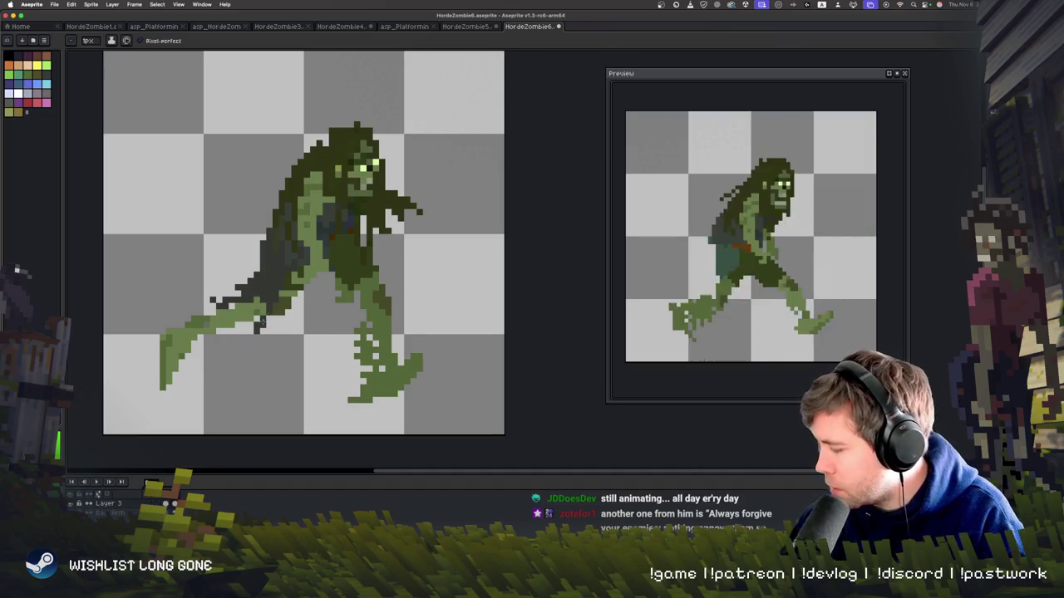
pyautogui.click(290, 296)
pyautogui.click(290, 301)
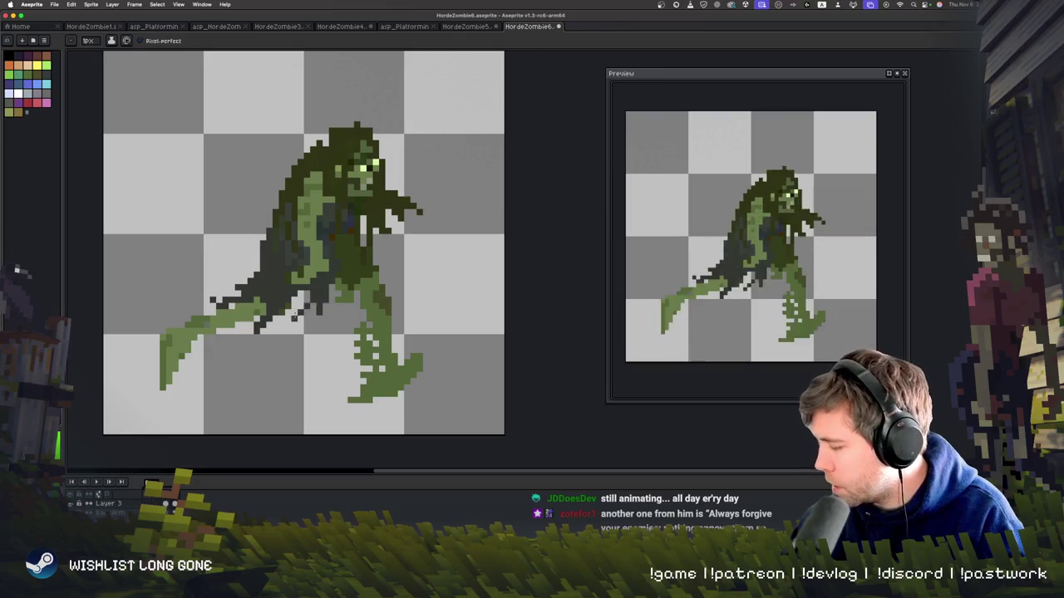
pyautogui.moveTo(287, 312); pyautogui.dragTo(356, 253)
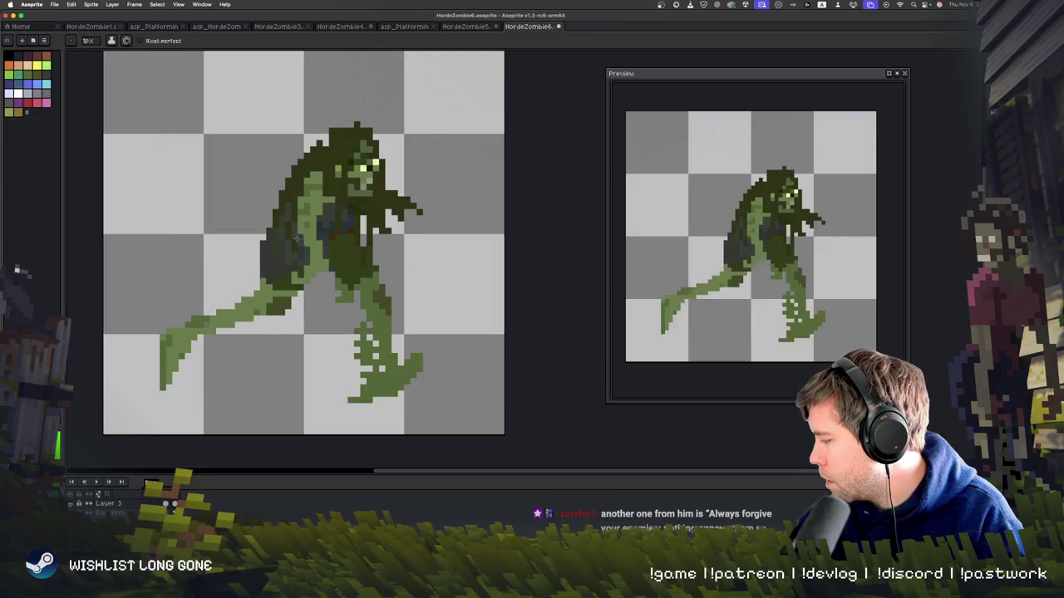
pyautogui.moveTo(269, 300)
pyautogui.mouseDown()
pyautogui.moveTo(292, 316)
pyautogui.moveTo(357, 308)
pyautogui.mouseUp()
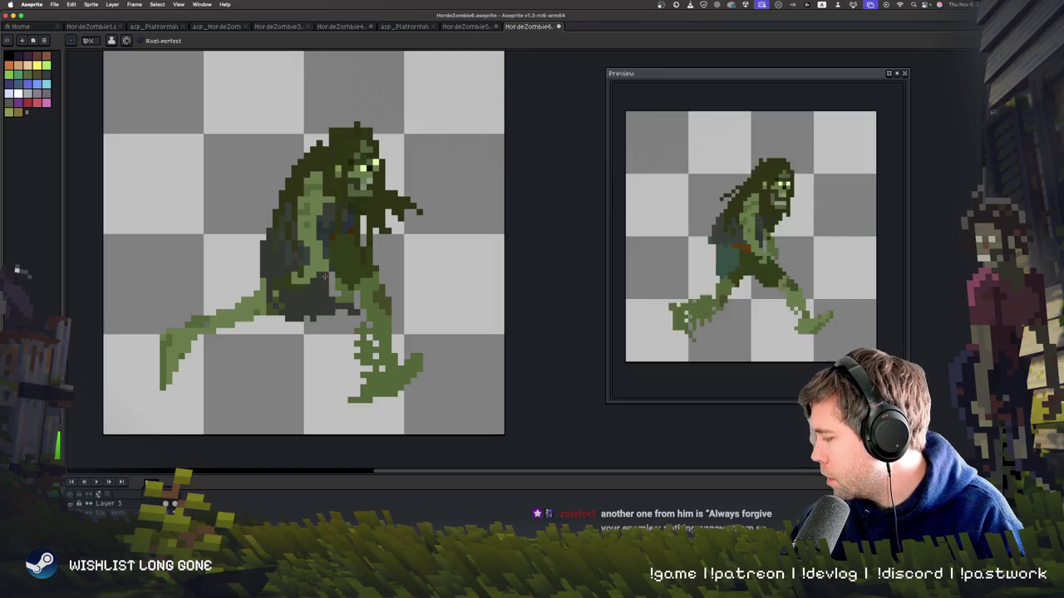
pyautogui.moveTo(370, 298)
pyautogui.mouseDown()
pyautogui.moveTo(402, 301)
pyautogui.moveTo(425, 281)
pyautogui.moveTo(461, 304)
pyautogui.mouseUp()
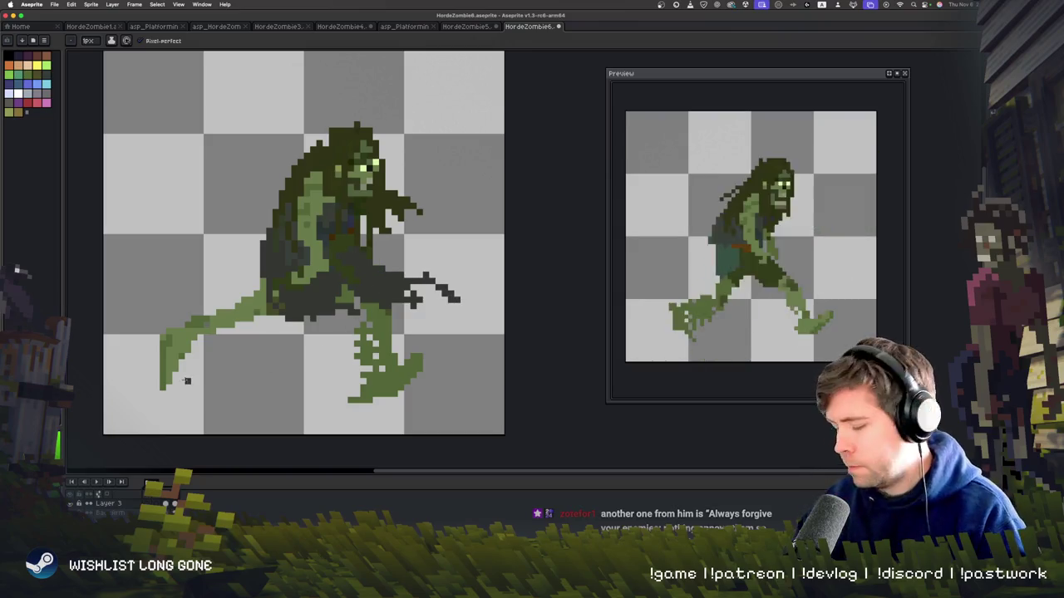
# - Compare neighbouring frames and erase part of the stray claw stroke beside the hip
pyautogui.press('Right')
pyautogui.press('Left')
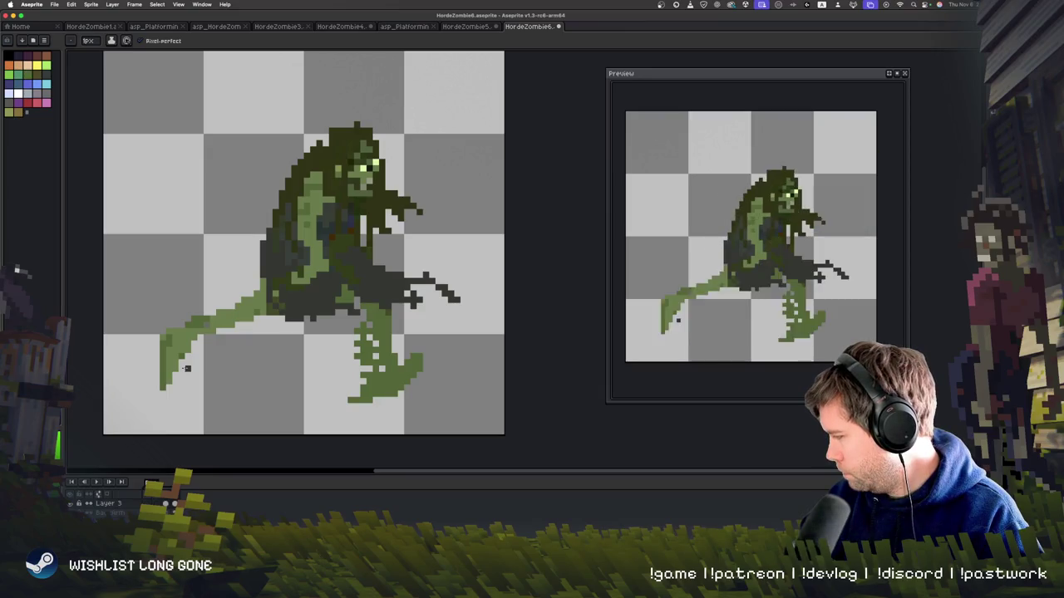
pyautogui.press('Right')
pyautogui.press('Left')
pyautogui.press('Left')
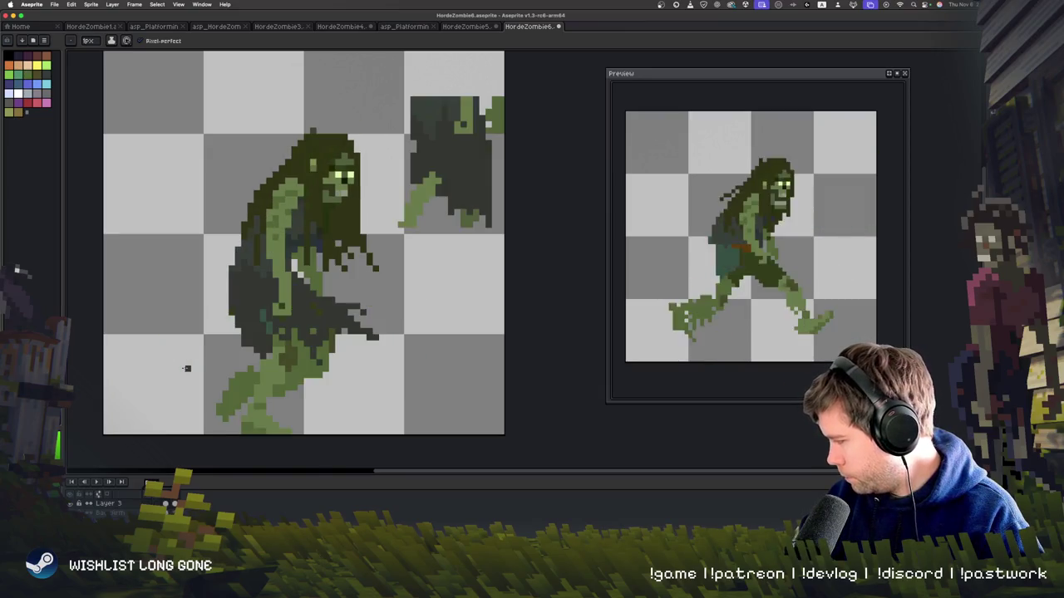
pyautogui.press('Right')
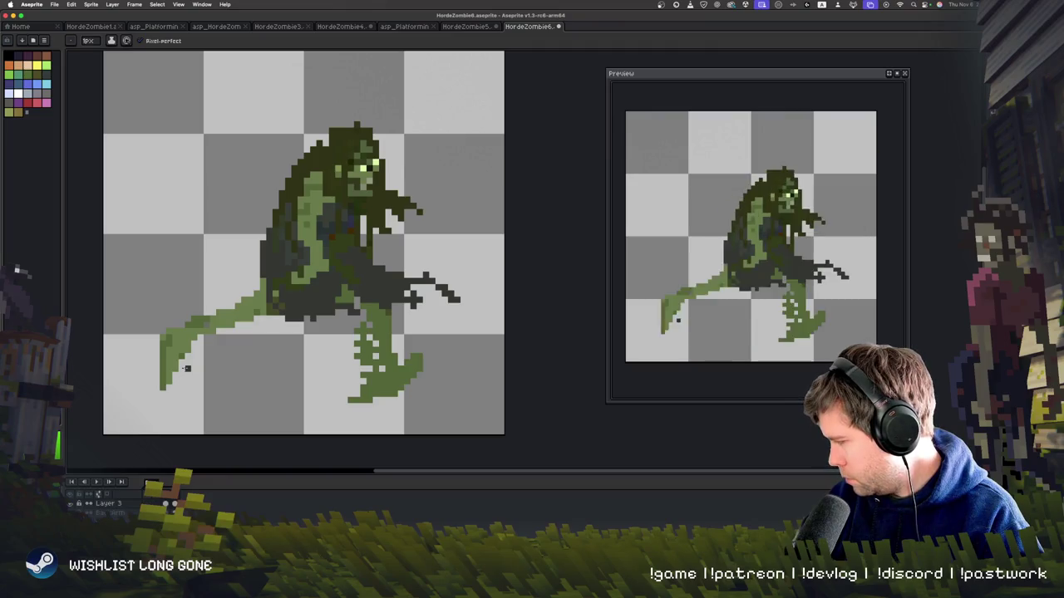
pyautogui.press('e')
pyautogui.moveTo(457, 295); pyautogui.dragTo(422, 278)
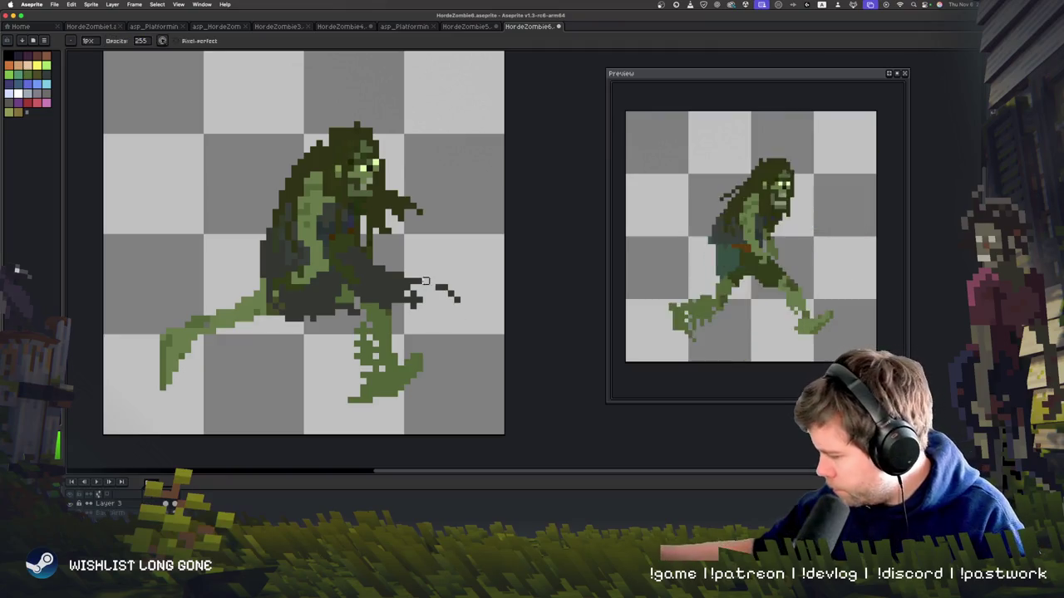
pyautogui.press('b')
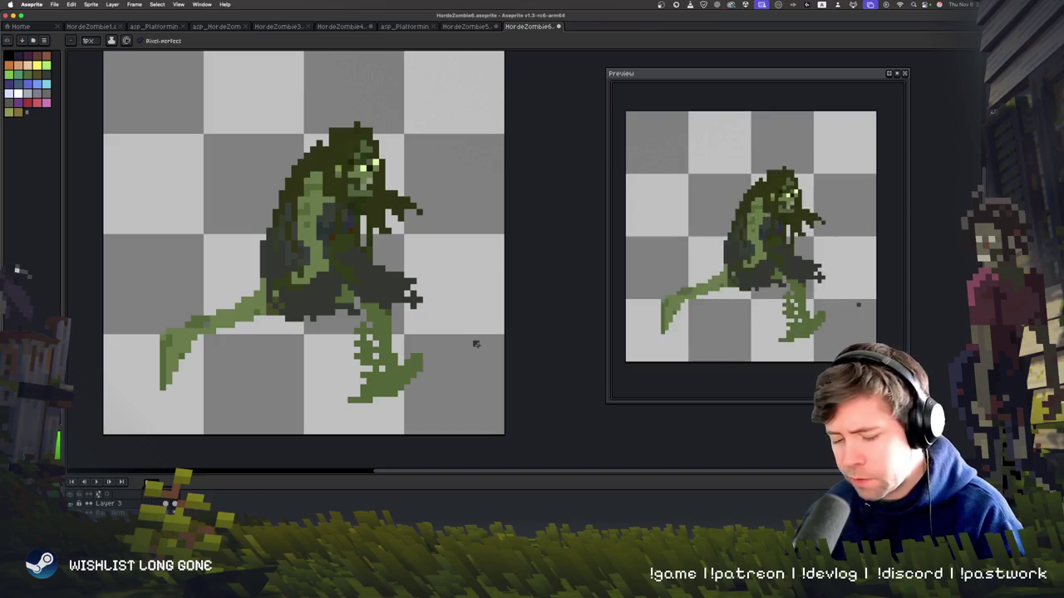
pyautogui.press('Right')
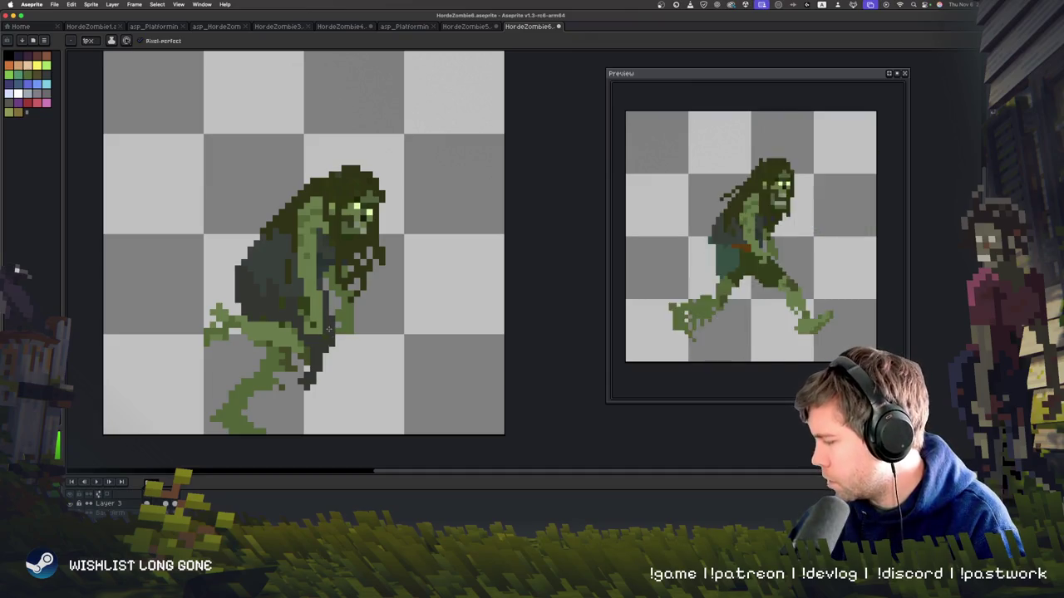
# - Paint dark shadow pixels down the hunched frame's back and leg, then advance to the stride frame
pyautogui.moveTo(329, 333); pyautogui.dragTo(329, 384)
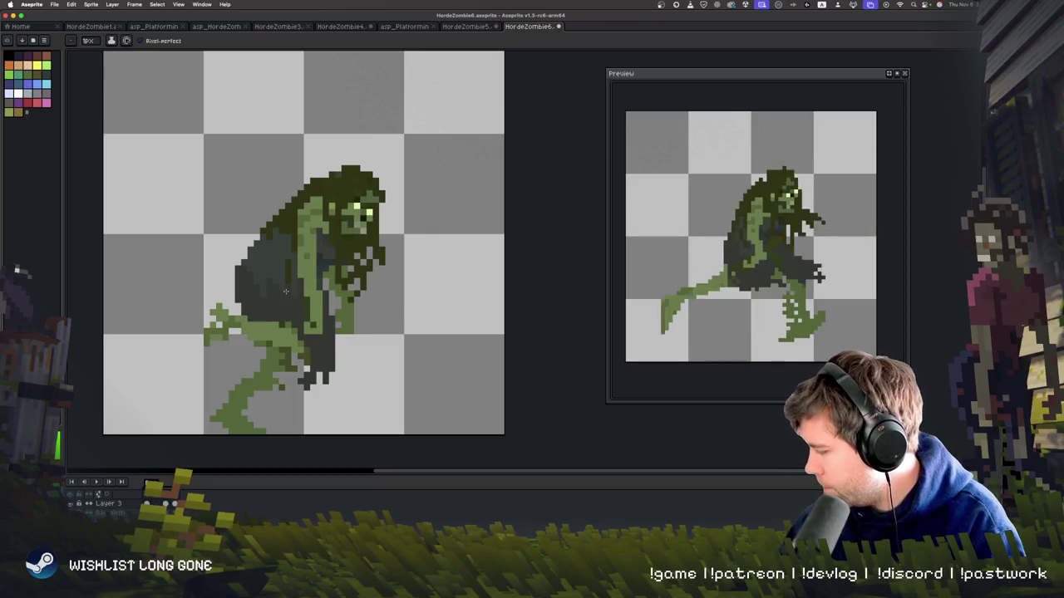
pyautogui.moveTo(281, 349); pyautogui.dragTo(295, 371)
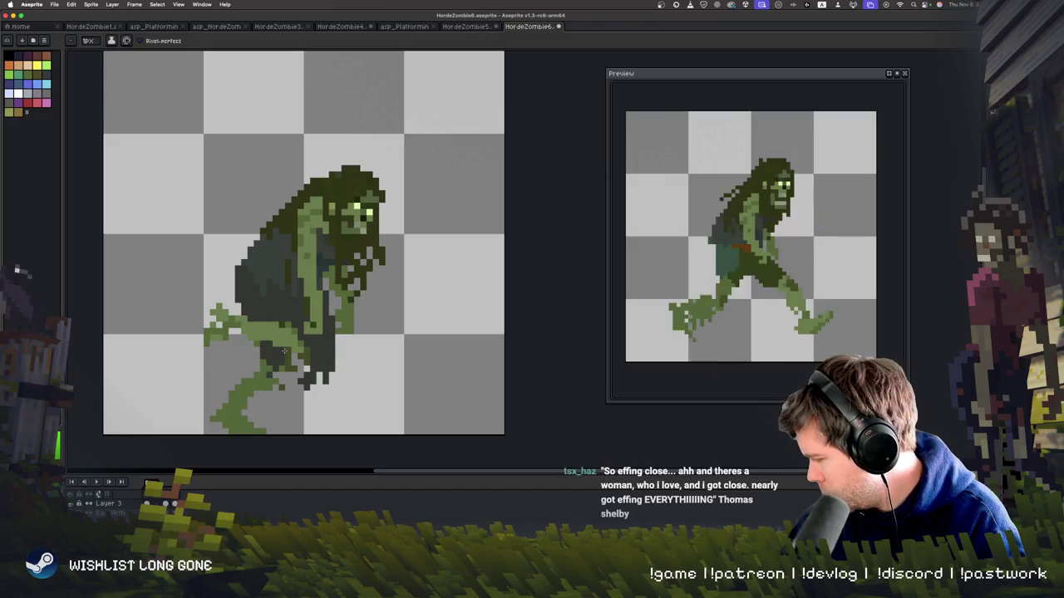
pyautogui.press('Right')
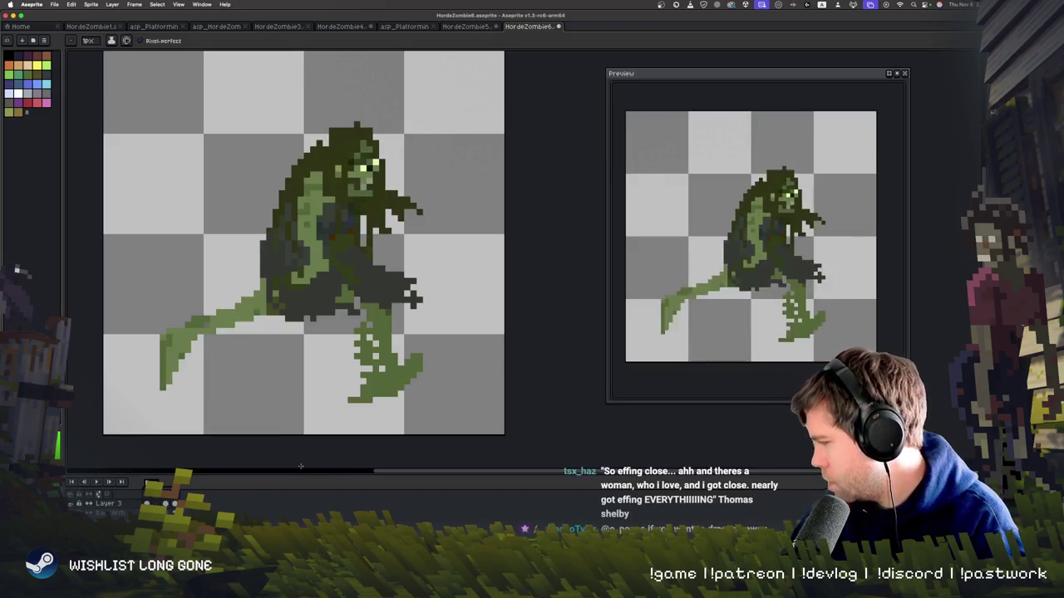
pyautogui.press('Right')
pyautogui.press('Right')
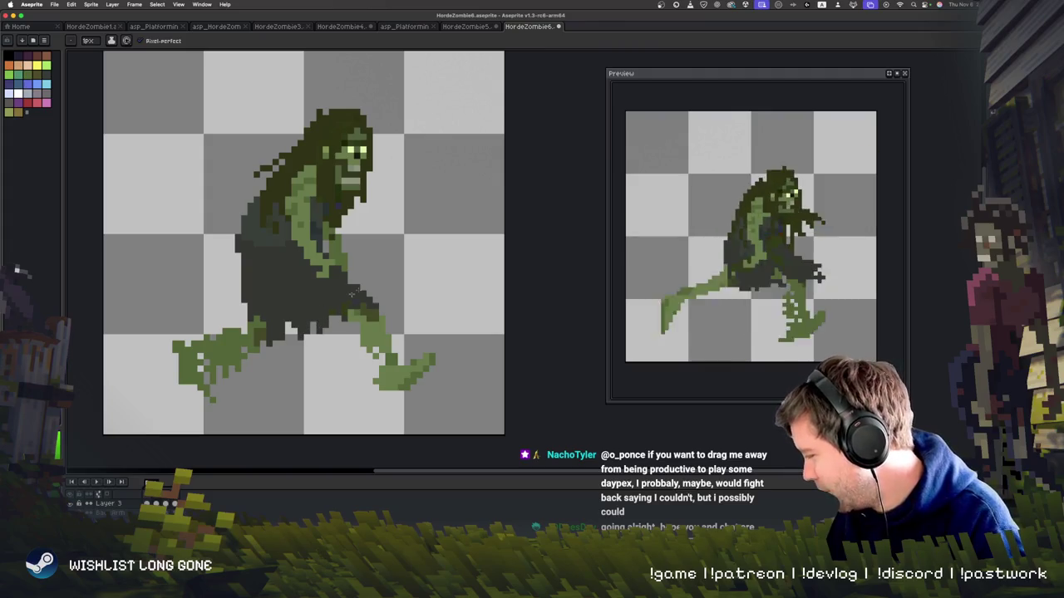
# - Step forward through the walk cycle to the upright frame with the top-right fragment
pyautogui.press('Right')
pyautogui.press('Right')
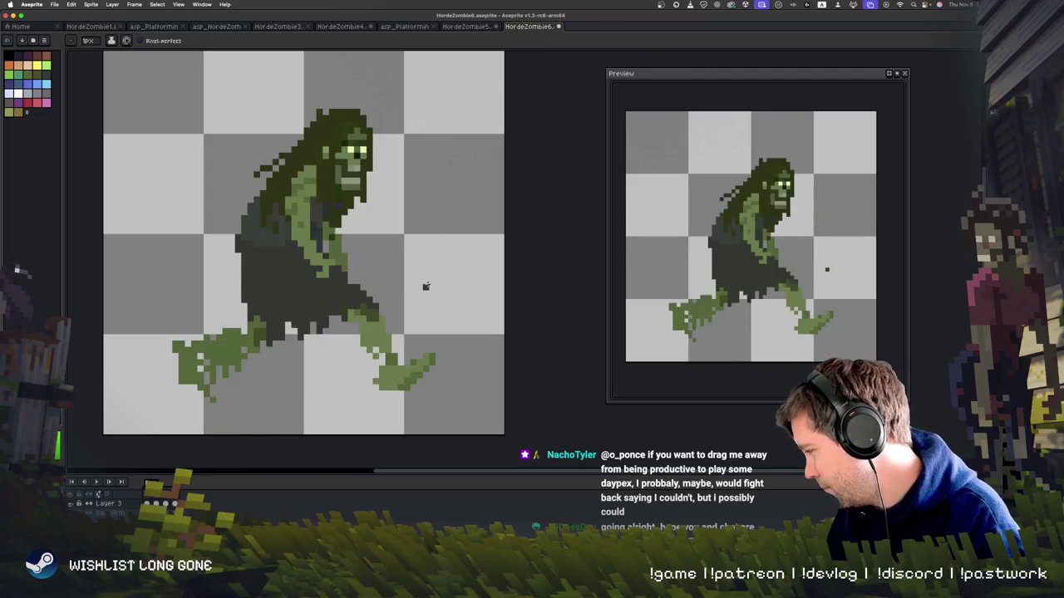
pyautogui.press('Right')
pyautogui.press('Right')
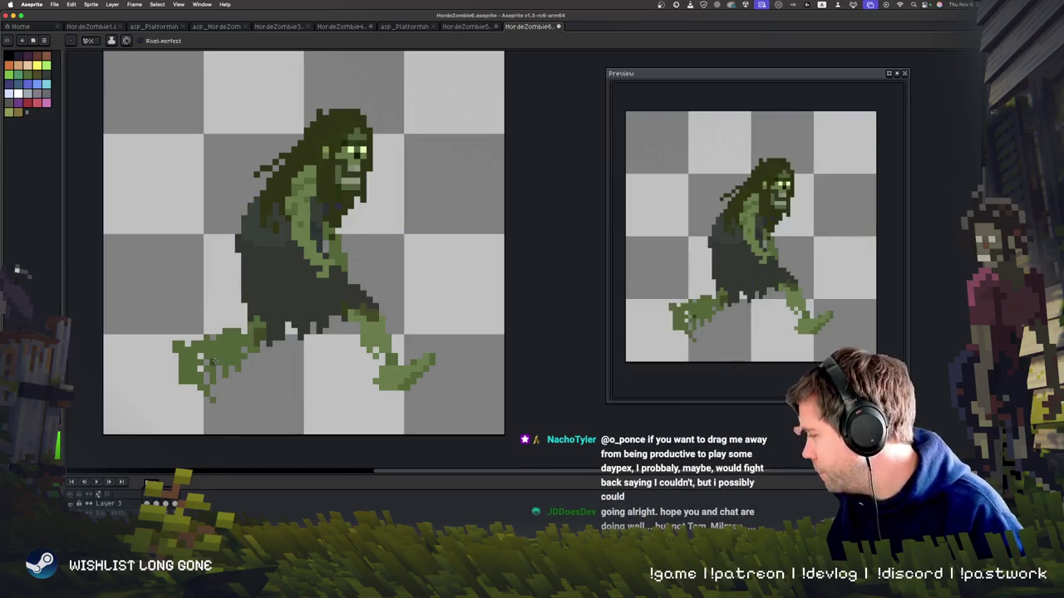
pyautogui.press('Right')
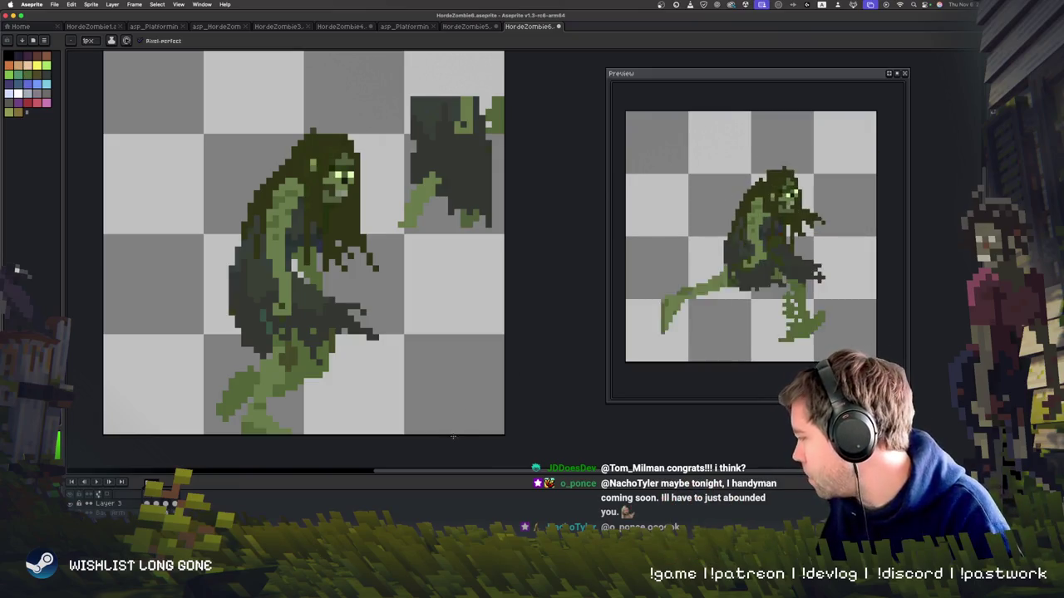
# - Go to the stride frame and extend the dark ragged cloth down over its lower torso
pyautogui.press('Right')
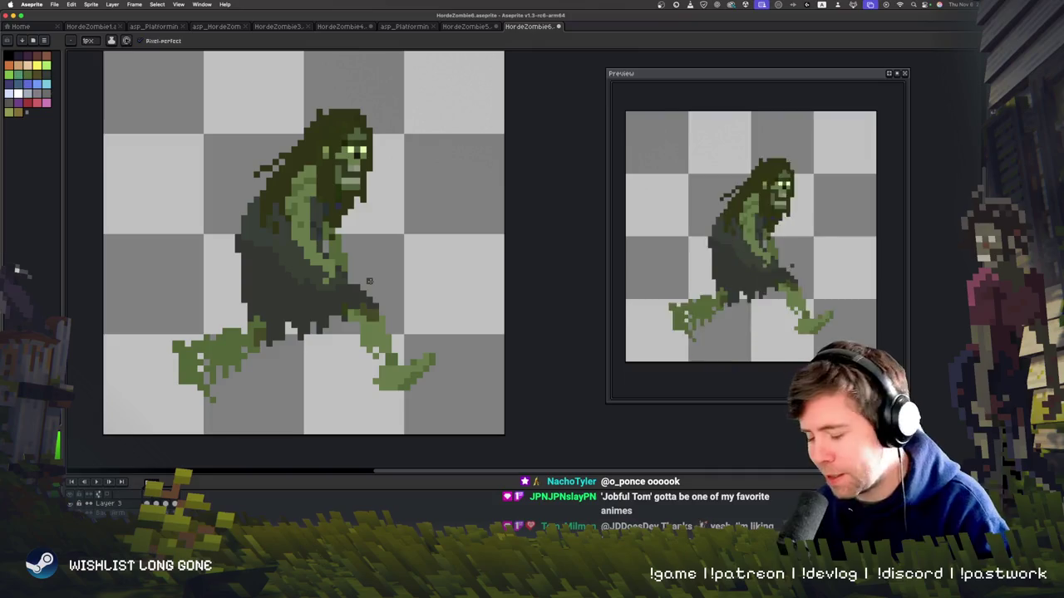
pyautogui.press('Right')
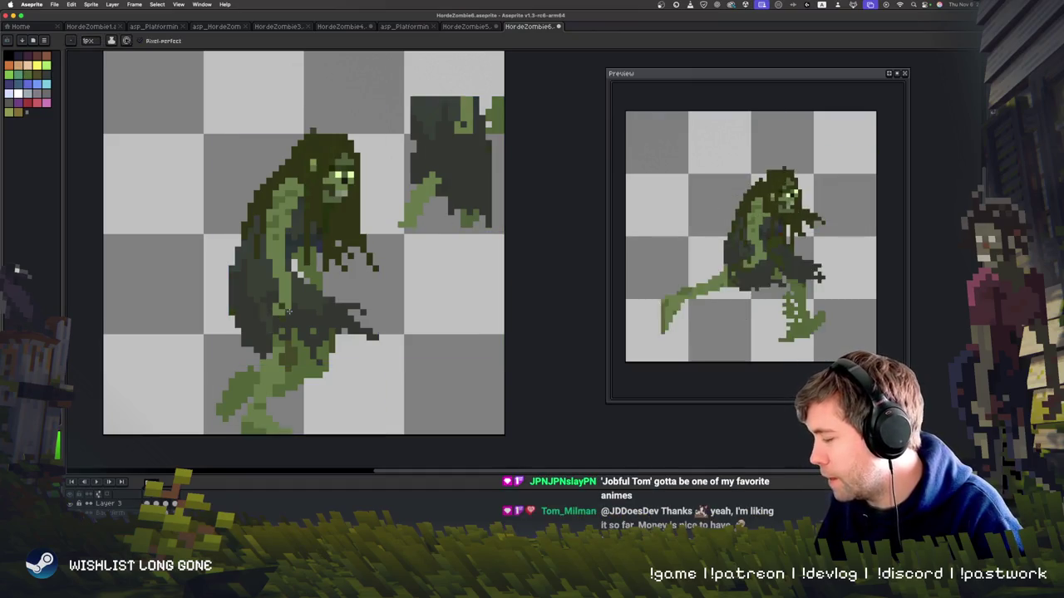
pyautogui.press('Right')
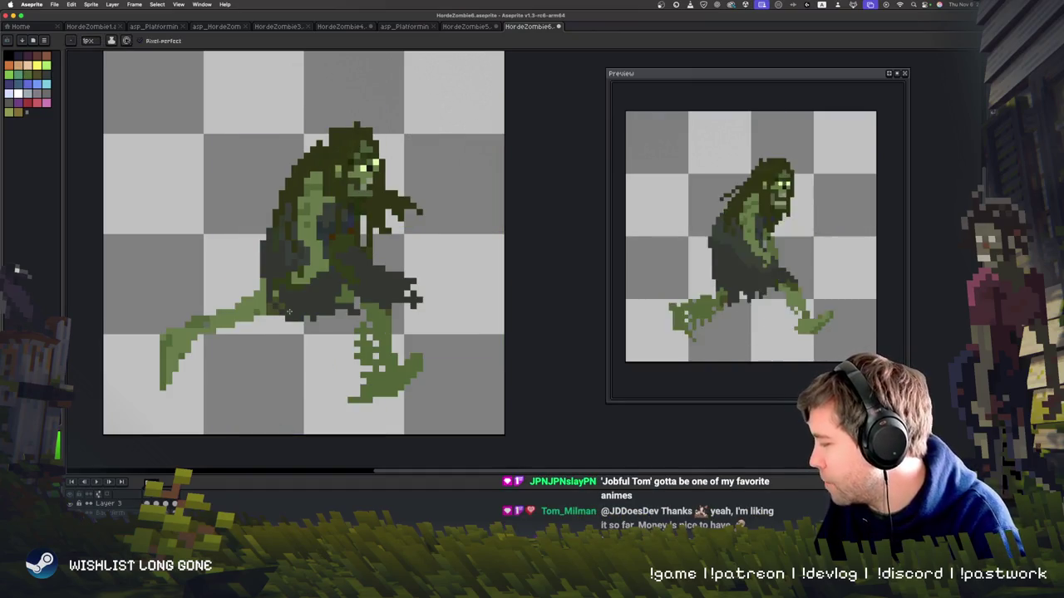
pyautogui.press('Right')
pyautogui.press('Right')
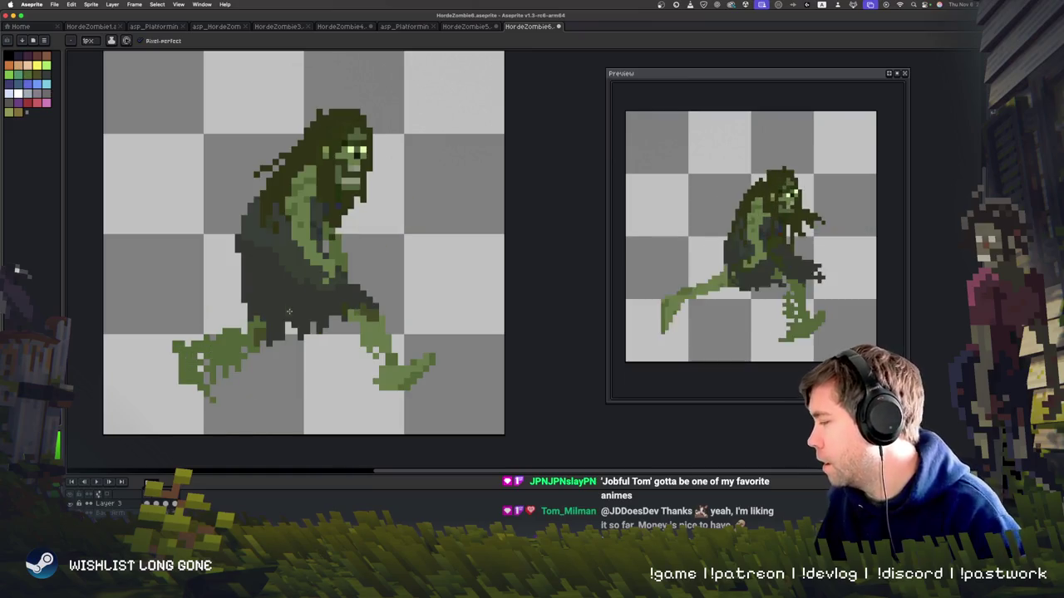
pyautogui.moveTo(245, 275)
pyautogui.mouseDown()
pyautogui.moveTo(213, 299)
pyautogui.moveTo(236, 286)
pyautogui.moveTo(253, 321)
pyautogui.mouseUp()
pyautogui.press('b')
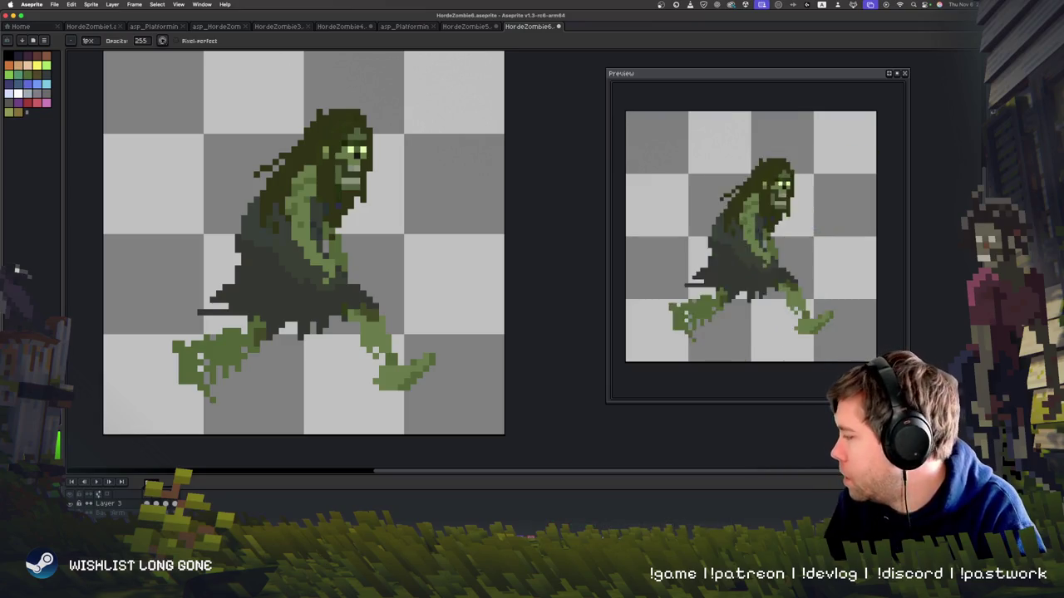
# - Paint dark ragged cloth strokes along the zombie's lower-left hem
pyautogui.press('space')
pyautogui.moveTo(389, 246); pyautogui.dragTo(385, 247)
pyautogui.moveTo(199, 315); pyautogui.dragTo(226, 283)
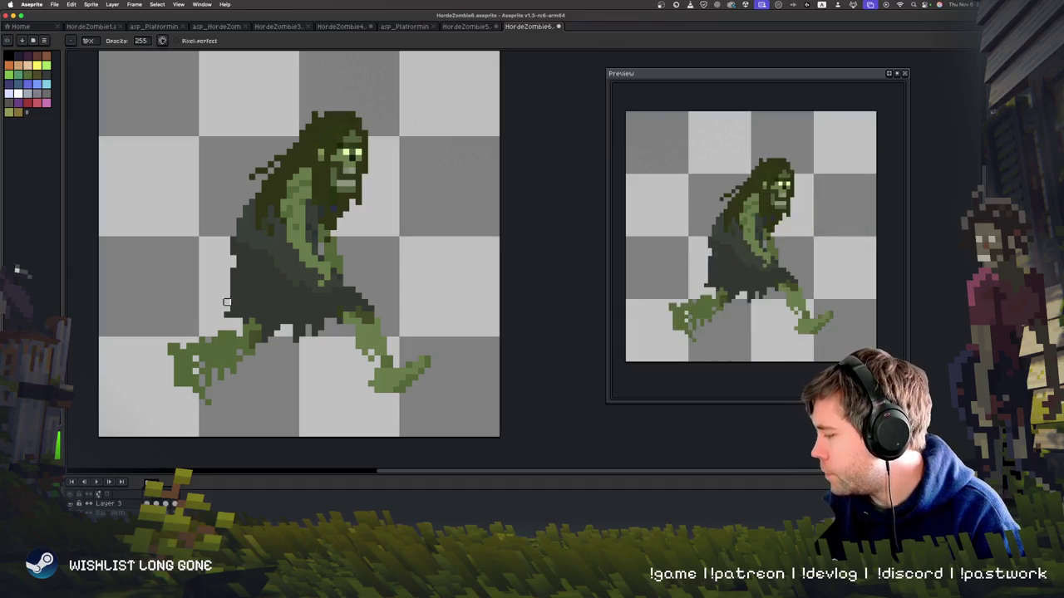
pyautogui.moveTo(224, 306); pyautogui.dragTo(181, 323)
pyautogui.moveTo(238, 283); pyautogui.dragTo(201, 301)
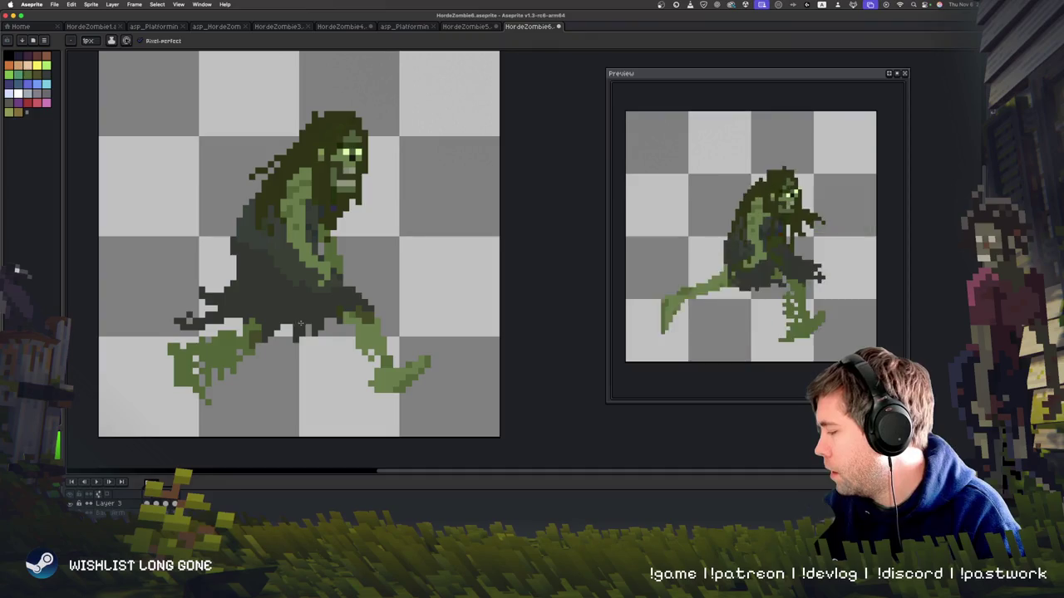
pyautogui.moveTo(198, 285); pyautogui.dragTo(169, 283)
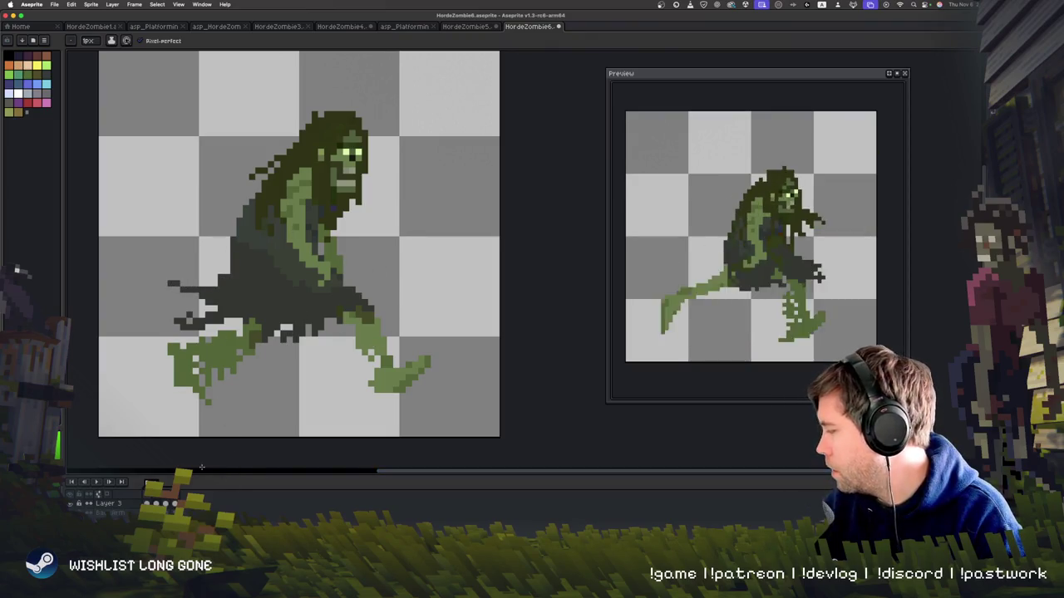
# - Preview the animation, redo the lower-left cloth edge, and trim cloth near the legs
pyautogui.press('Return')
pyautogui.press('Return')
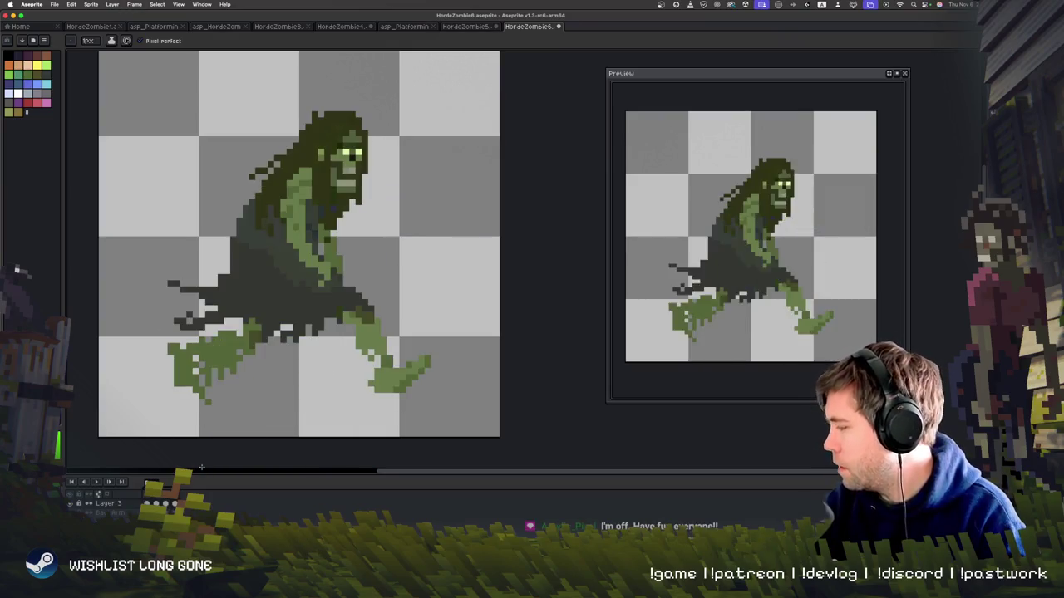
pyautogui.hotkey('ctrl', 'z')
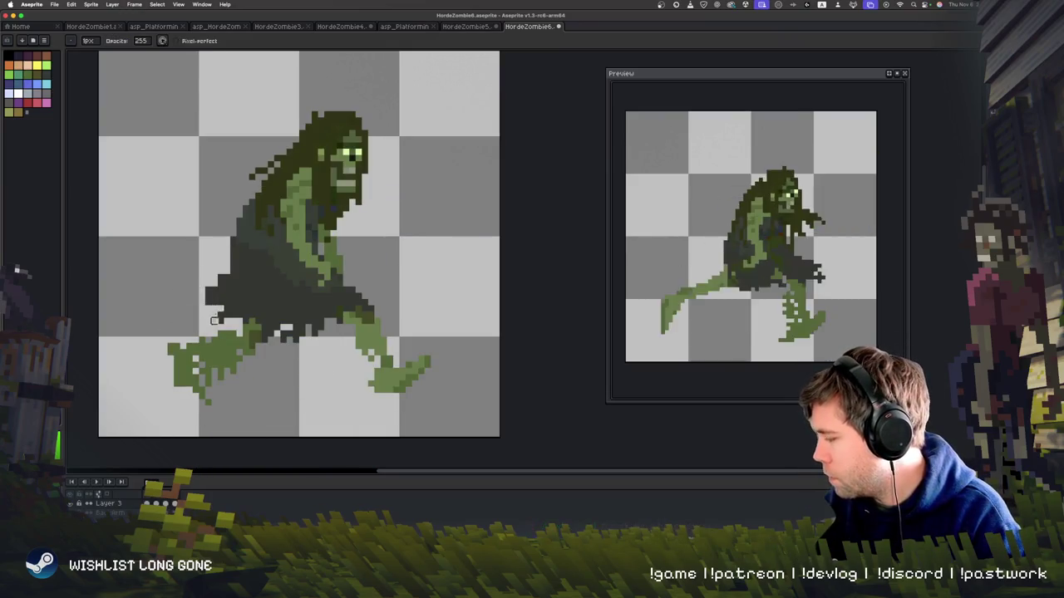
pyautogui.moveTo(215, 296)
pyautogui.mouseDown()
pyautogui.moveTo(228, 281)
pyautogui.moveTo(196, 313)
pyautogui.mouseUp()
pyautogui.click(227, 279)
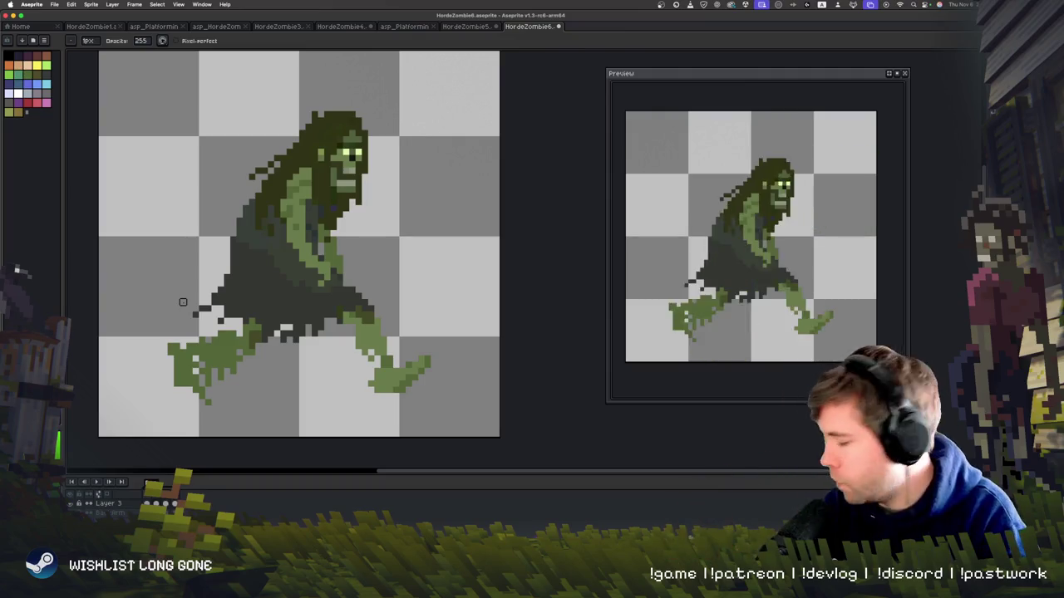
pyautogui.moveTo(289, 339); pyautogui.dragTo(305, 326)
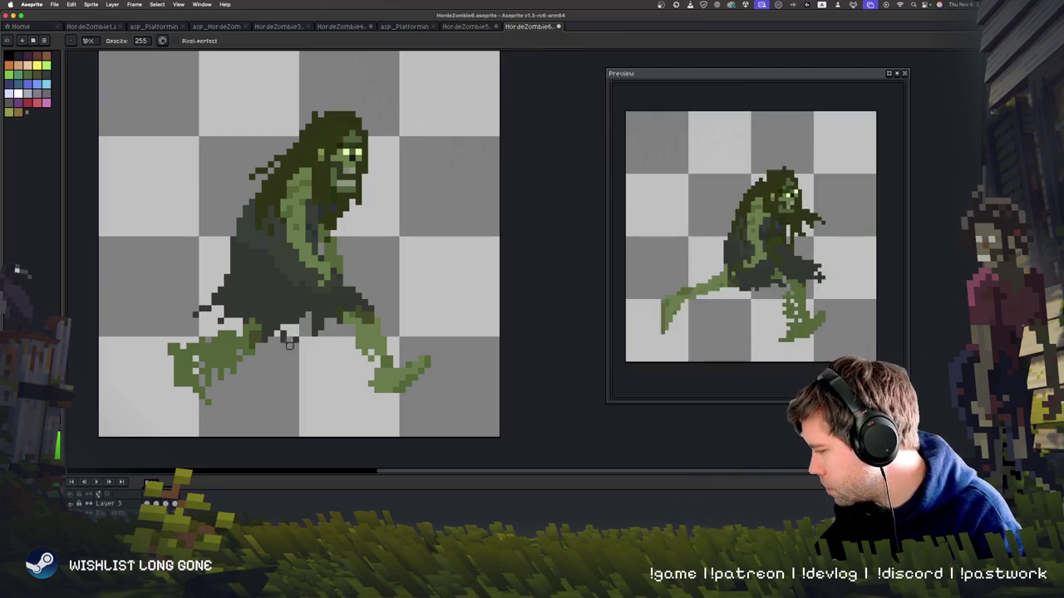
pyautogui.press('e')
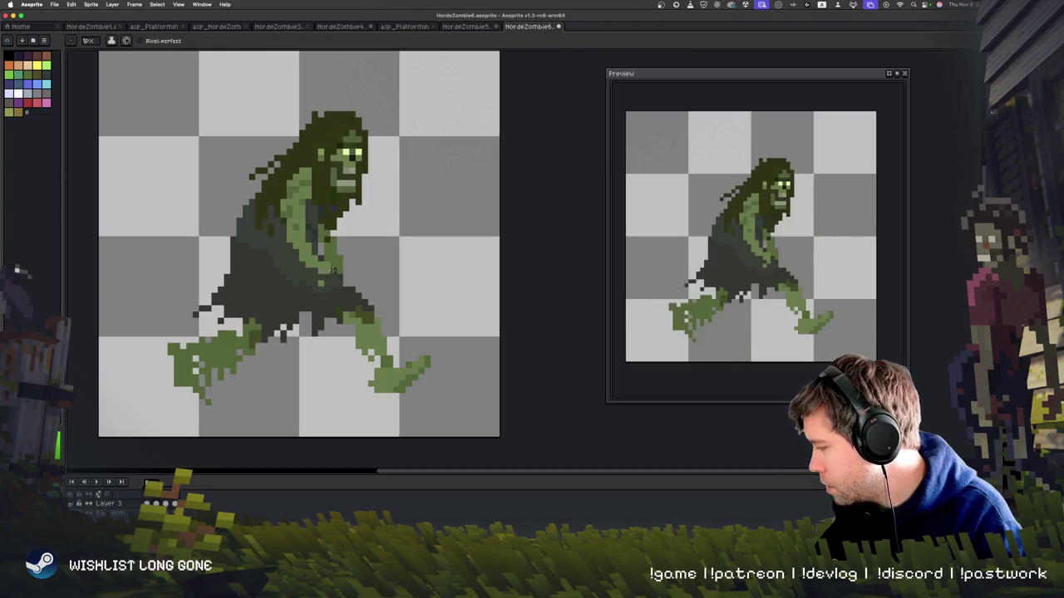
pyautogui.press('b')
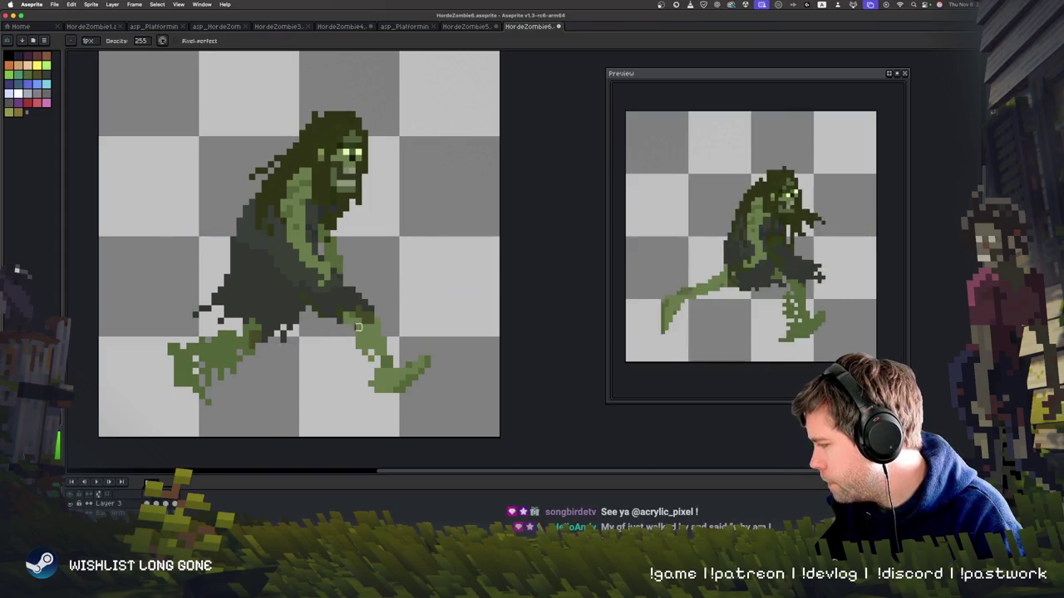
pyautogui.press('e')
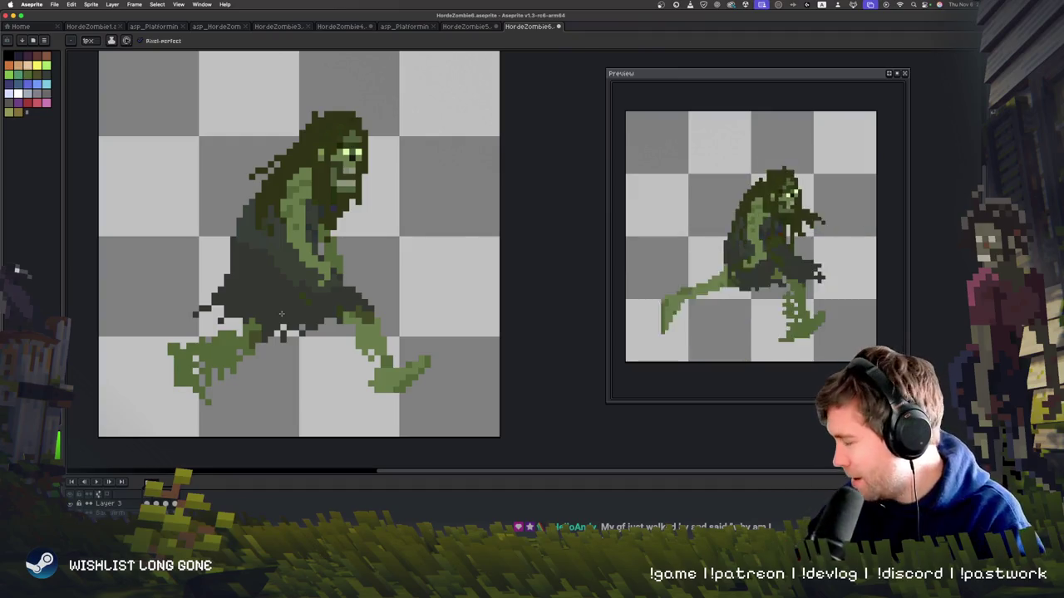
pyautogui.press('Return')
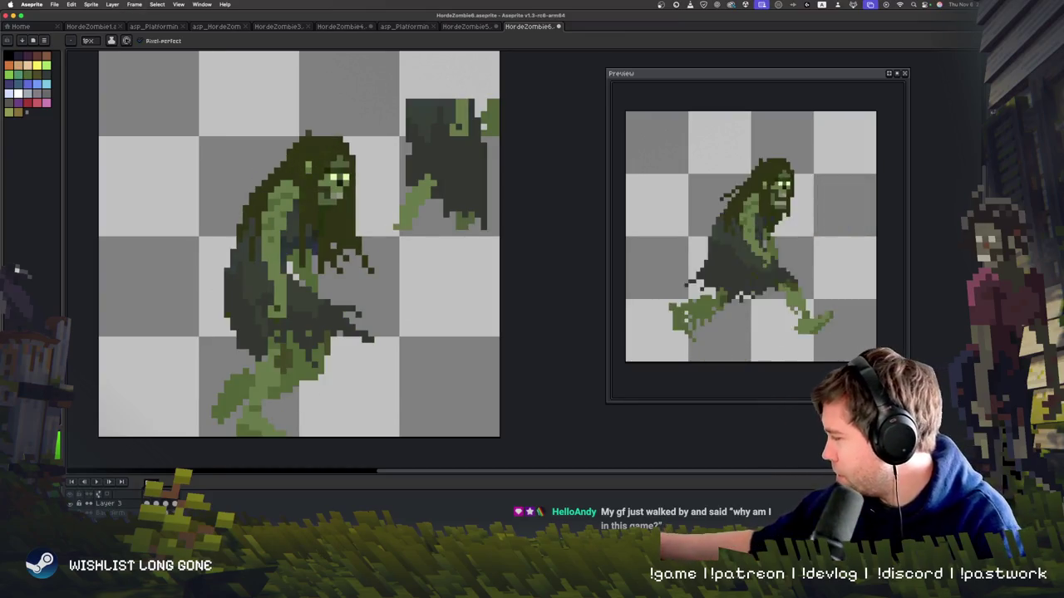
# - Select and clear the stray fragment in the upright frame's top-right corner
pyautogui.press('m')
pyautogui.moveTo(400, 87); pyautogui.dragTo(522, 259)
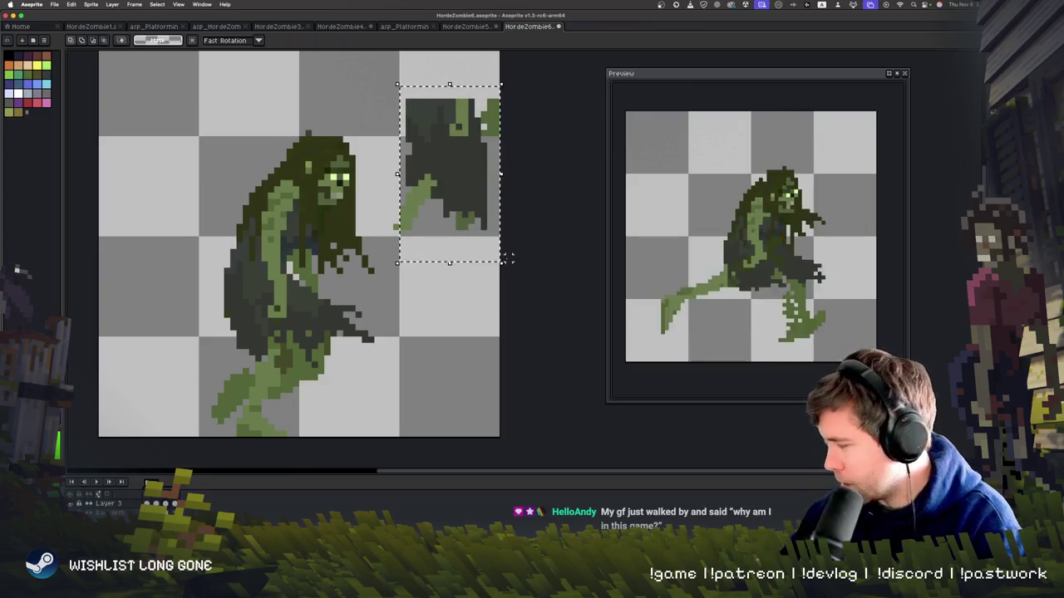
pyautogui.moveTo(381, 207); pyautogui.dragTo(446, 257)
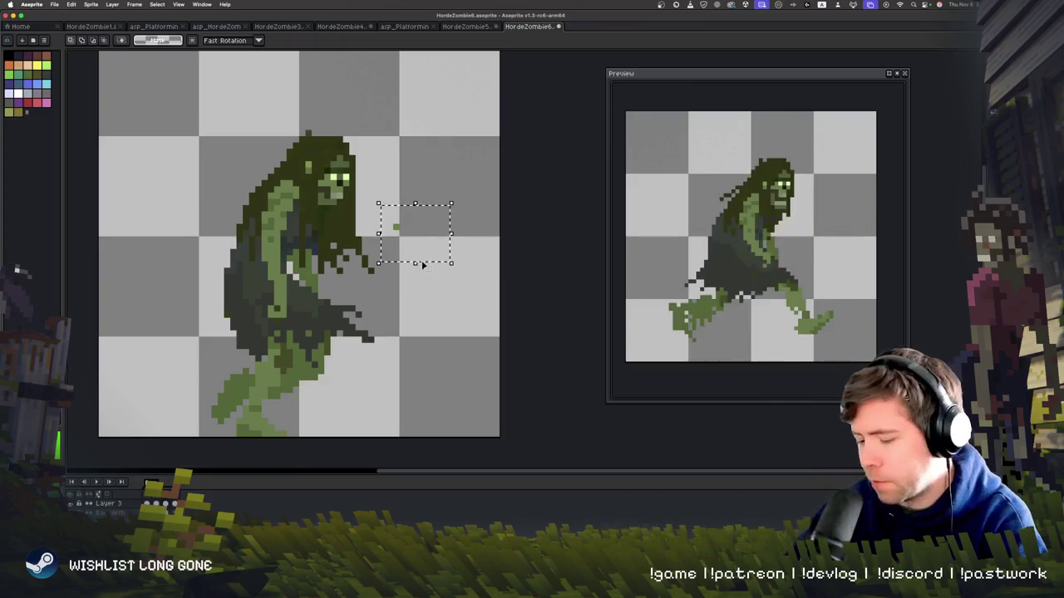
pyautogui.click(418, 262)
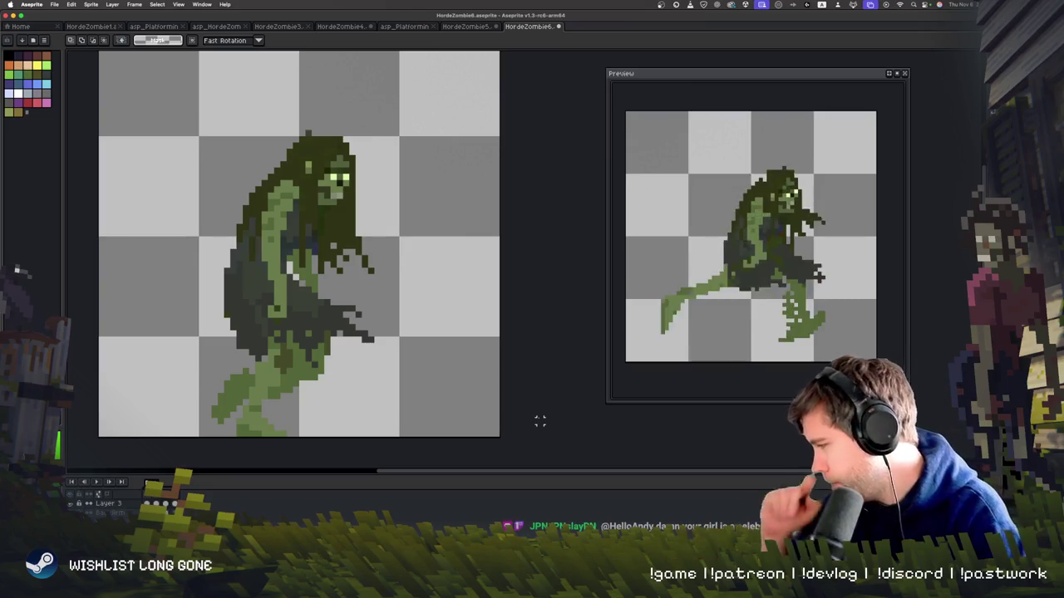
pyautogui.press('Right')
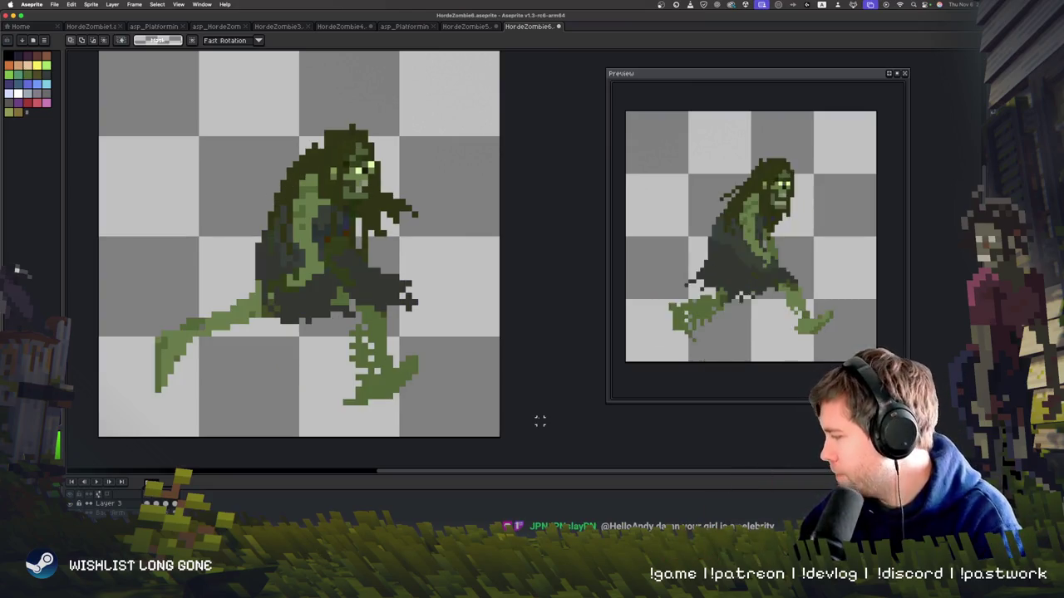
pyautogui.press('b')
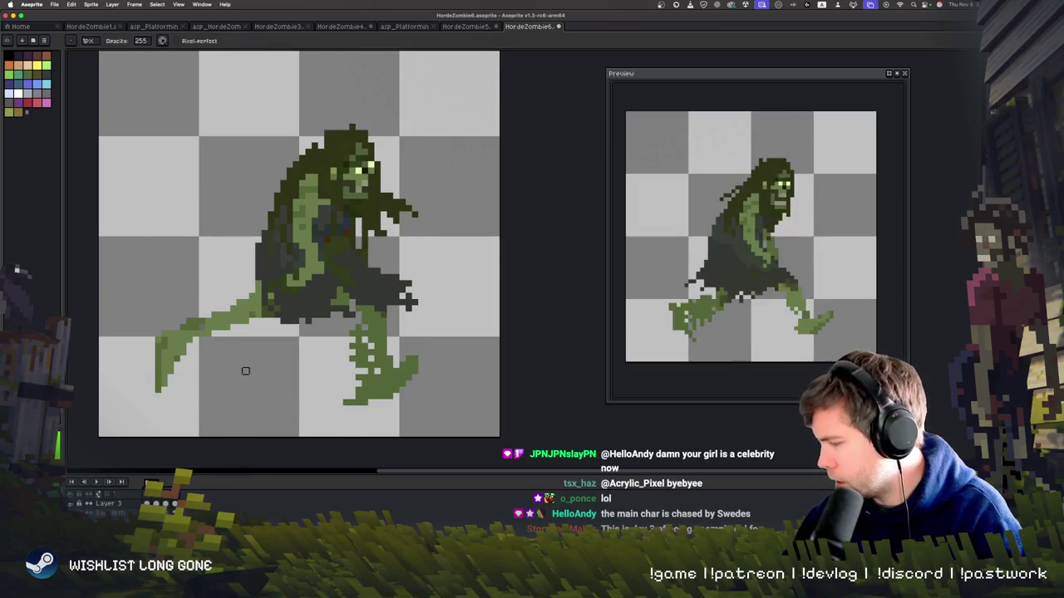
pyautogui.press('Right')
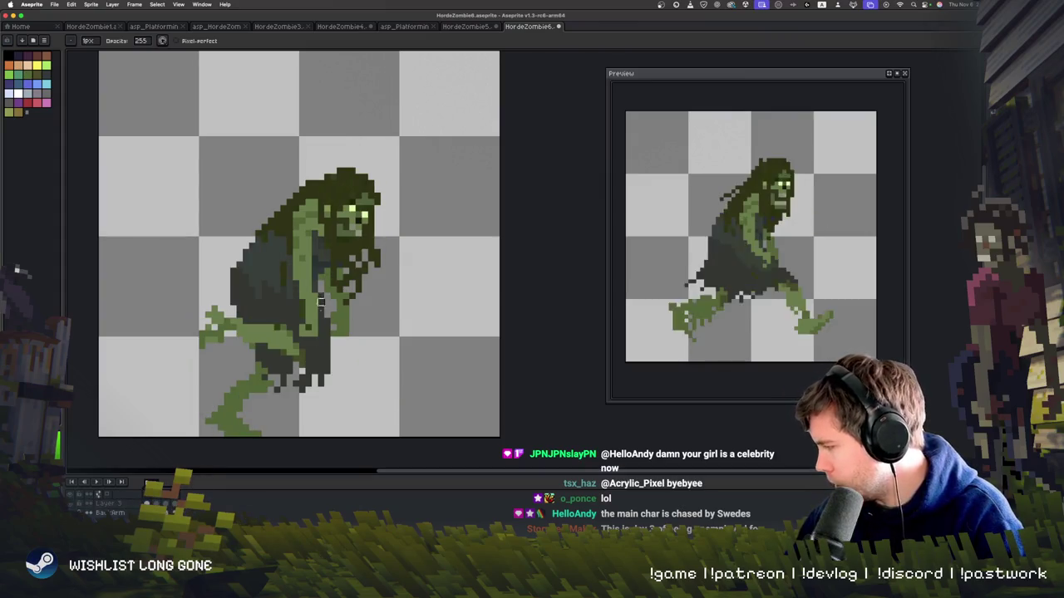
pyautogui.press('Right')
pyautogui.press('Right')
pyautogui.press('Left')
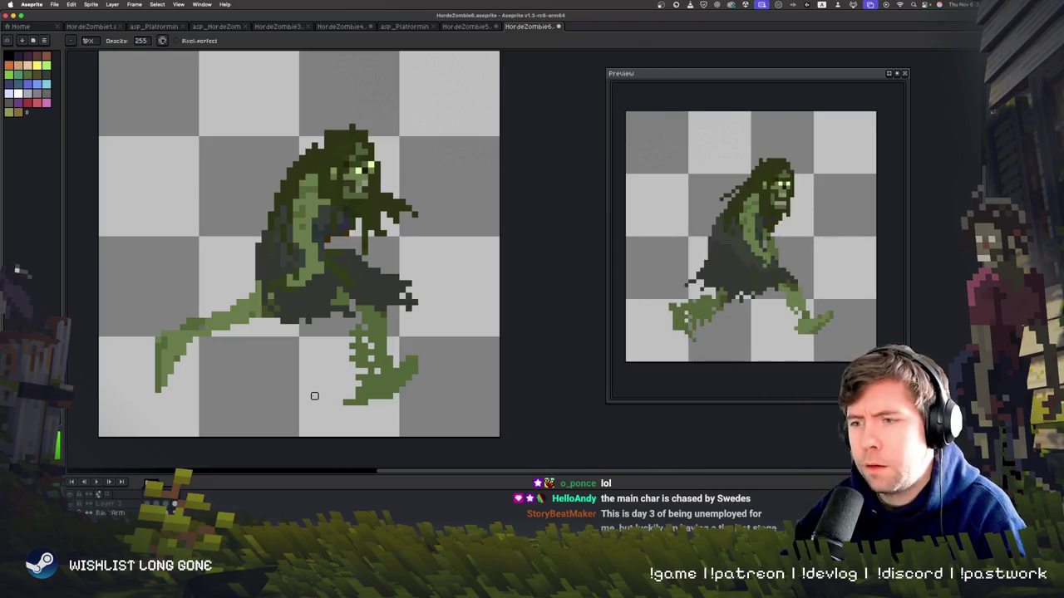
pyautogui.press('Return')
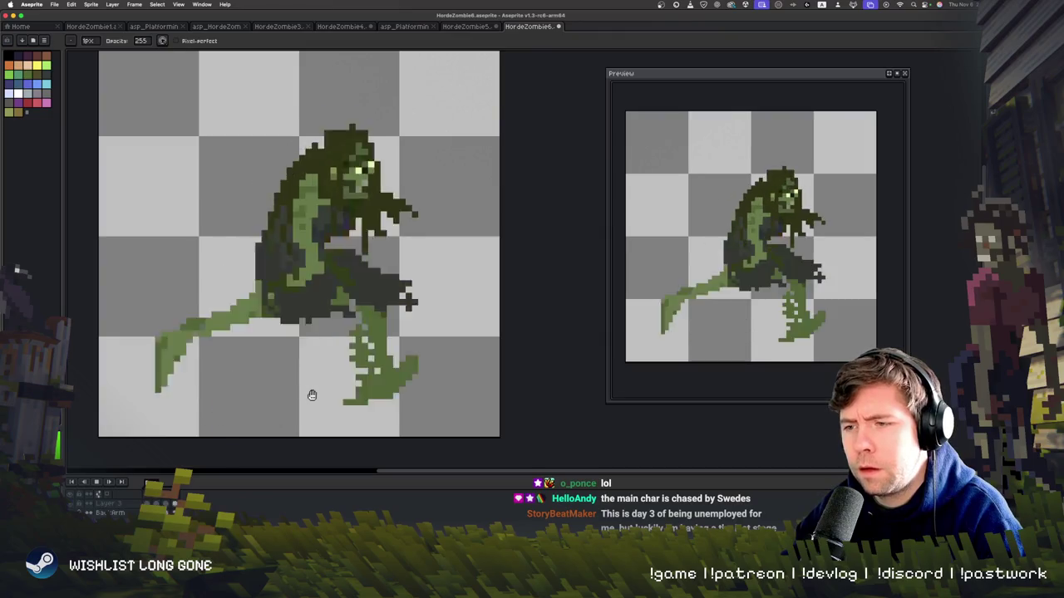
pyautogui.press('Return')
pyautogui.press('Right')
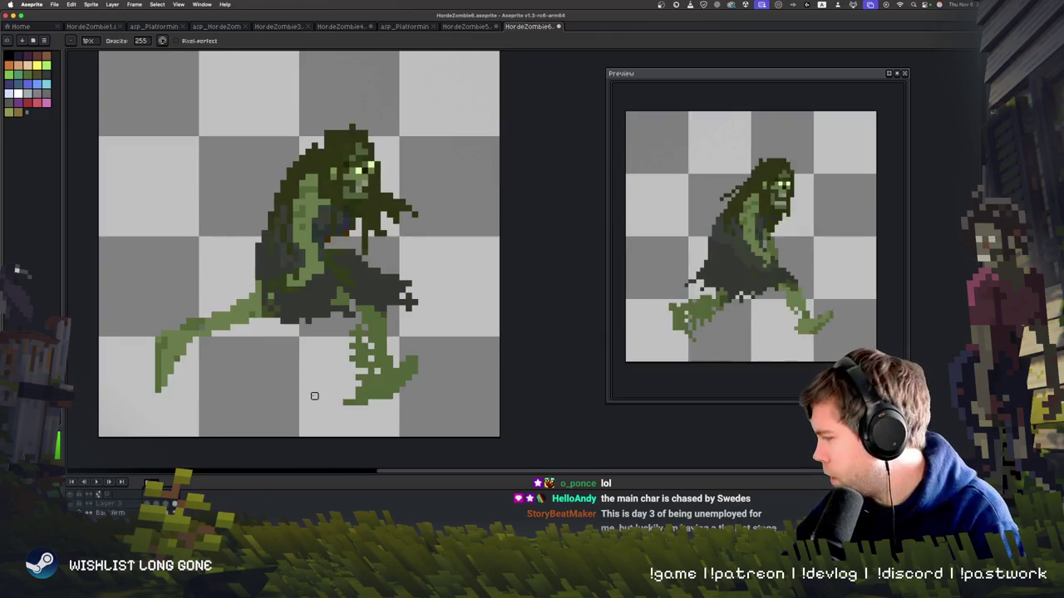
pyautogui.press('Right')
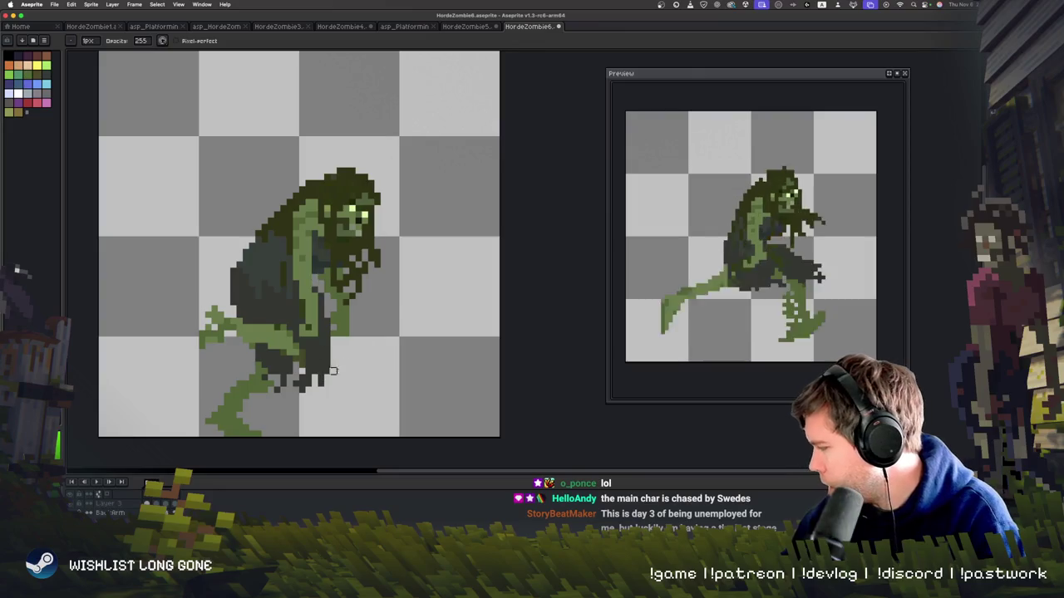
pyautogui.press('Right')
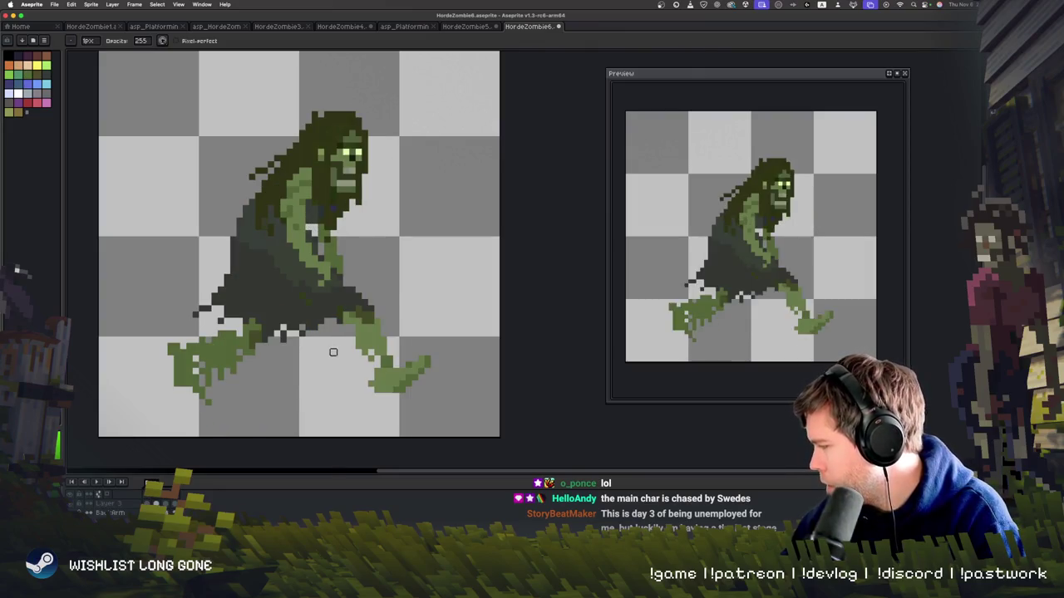
pyautogui.press('Right')
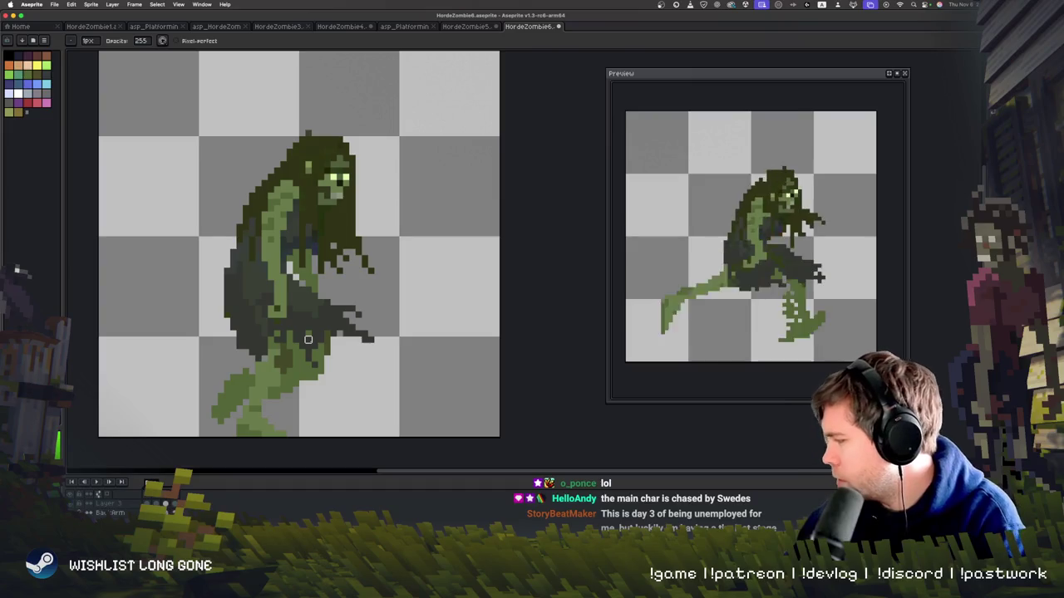
pyautogui.press('Right')
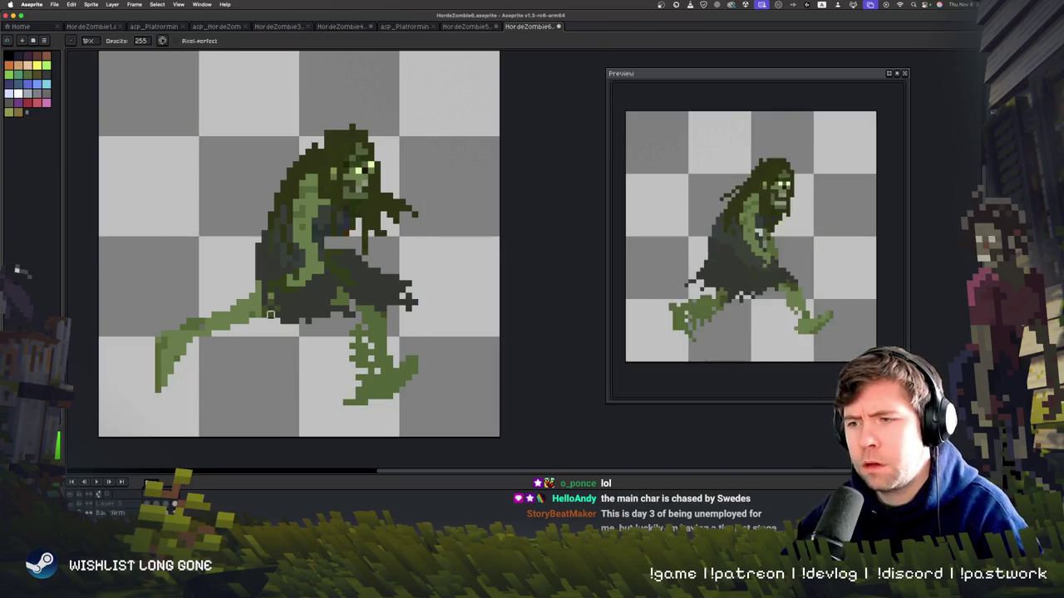
pyautogui.press('Right')
pyautogui.press('Right')
pyautogui.press('Return')
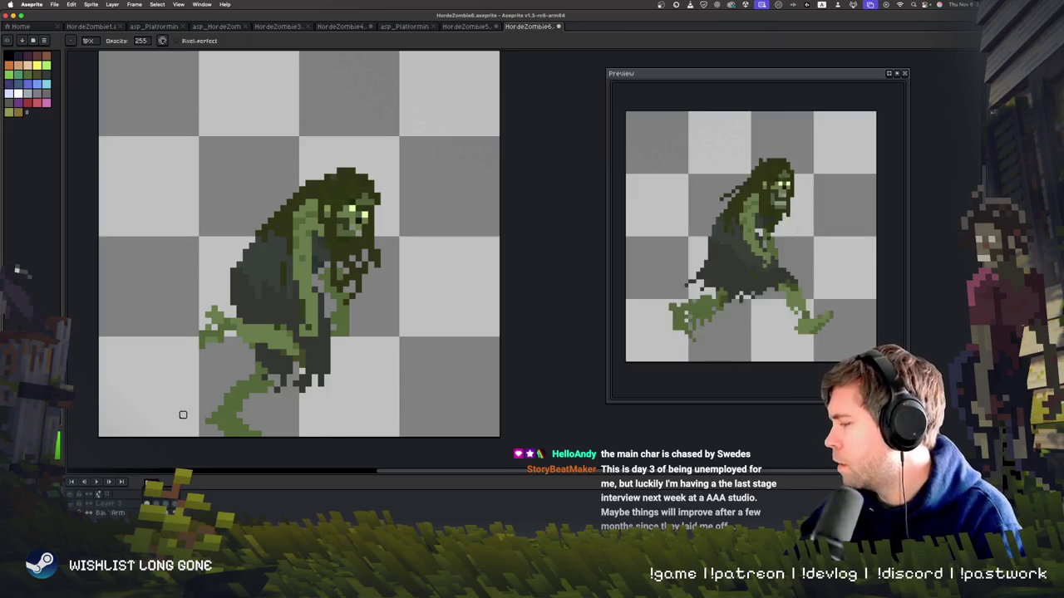
pyautogui.press('Return')
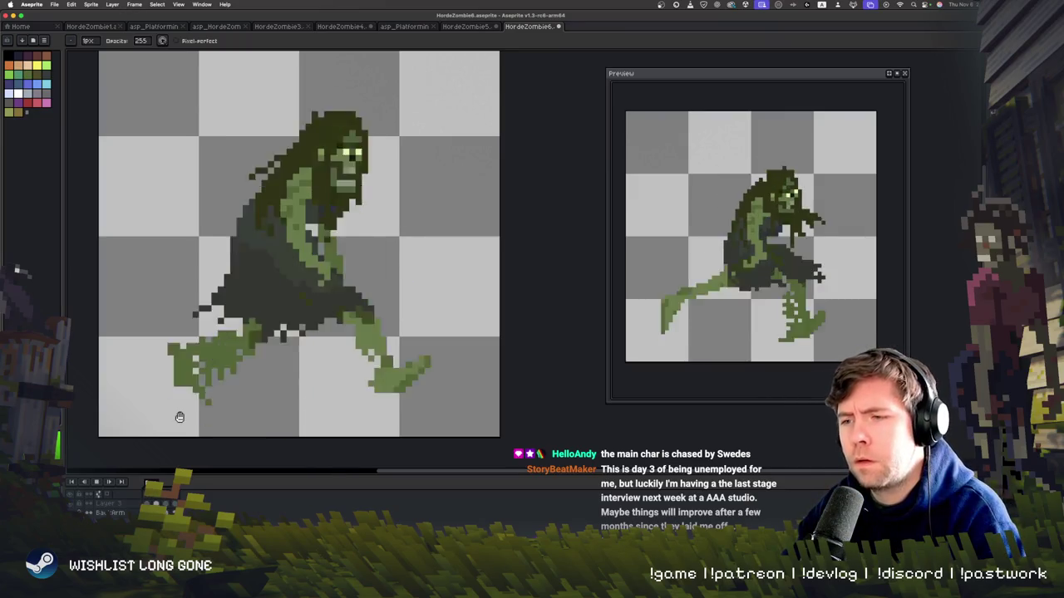
pyautogui.press('v')
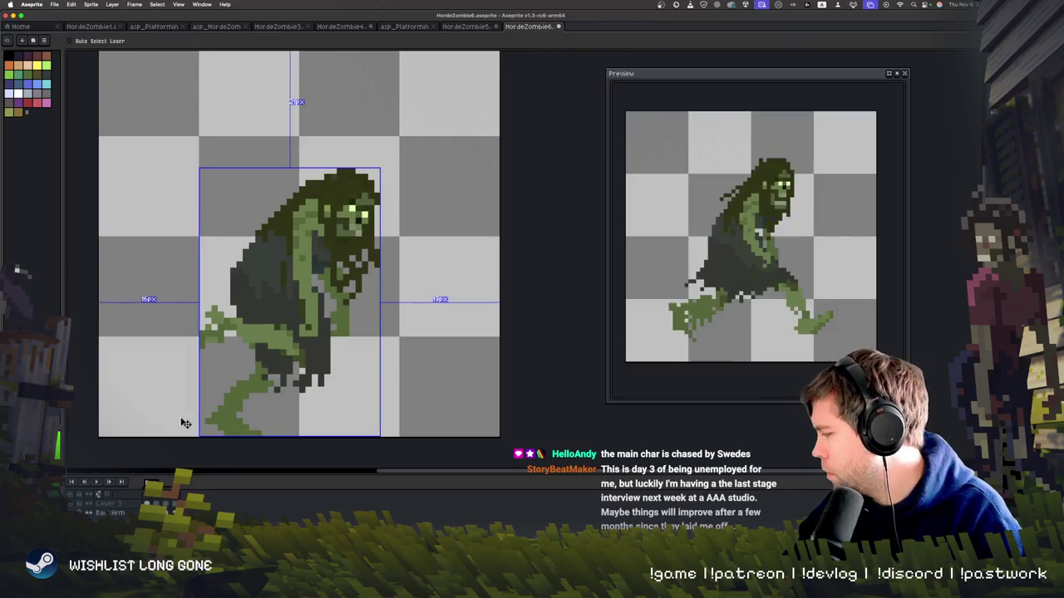
pyautogui.press('b')
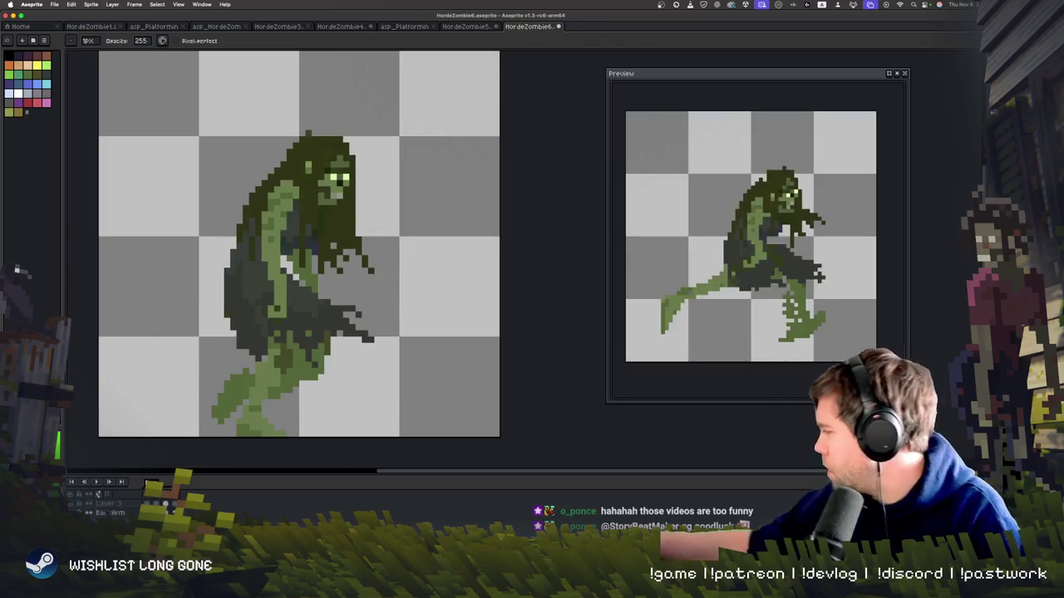
pyautogui.press('m')
pyautogui.moveTo(374, 212); pyautogui.dragTo(312, 135)
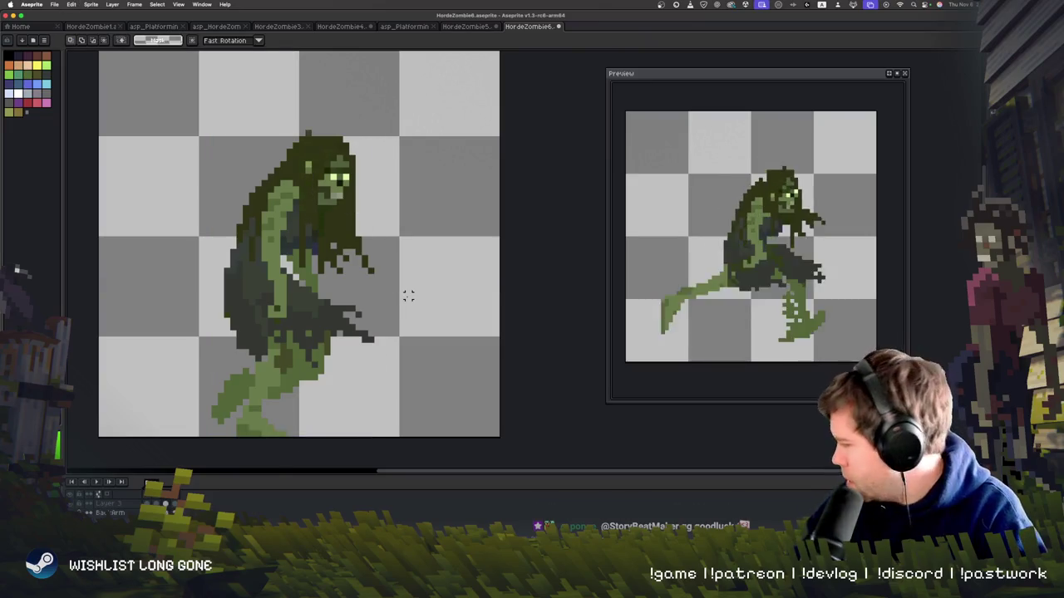
# - Shift the striding frame's head into a new position, then reselect the head with its hanging hair
pyautogui.press('Right')
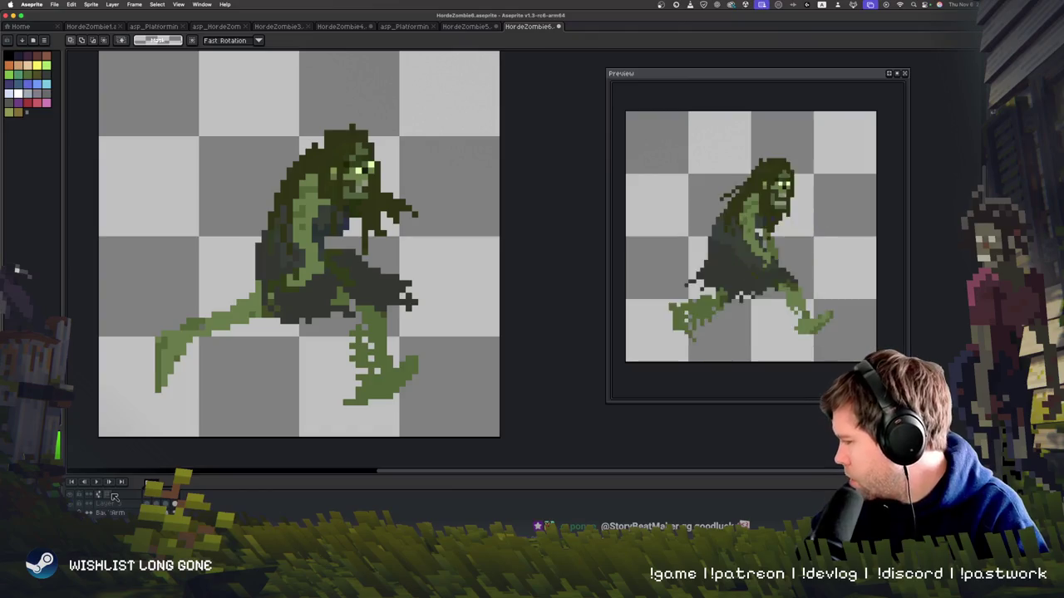
pyautogui.hotkey('ctrl', 'v')
pyautogui.moveTo(349, 175); pyautogui.dragTo(369, 191)
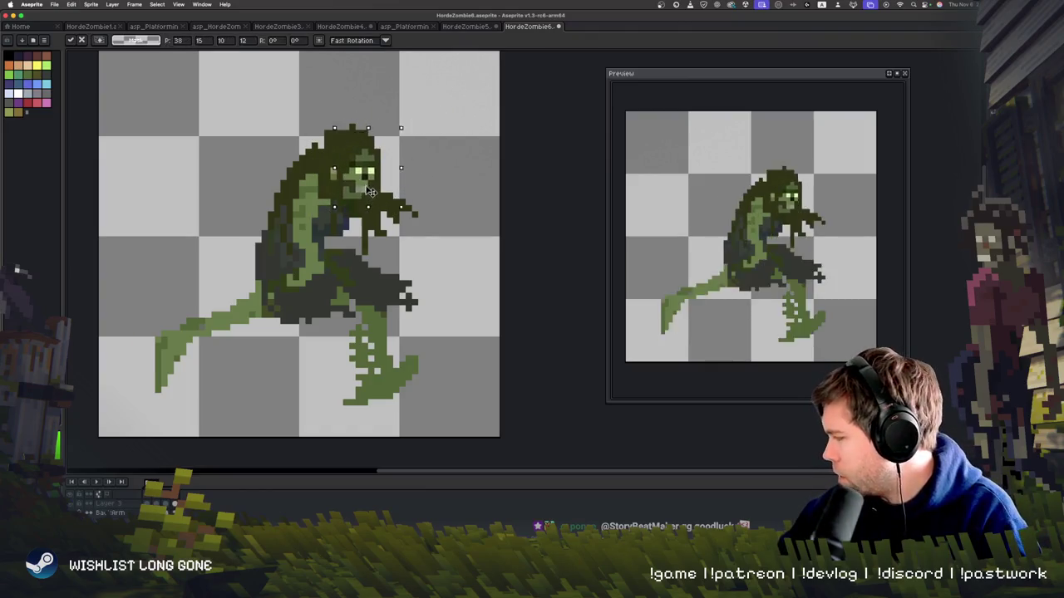
pyautogui.click(439, 195)
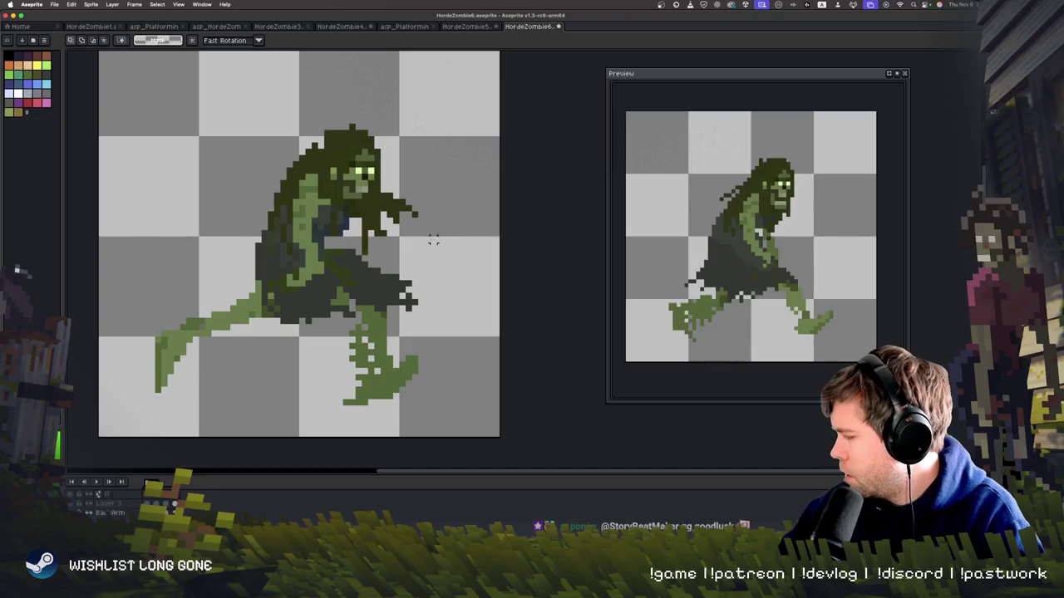
pyautogui.press('Return')
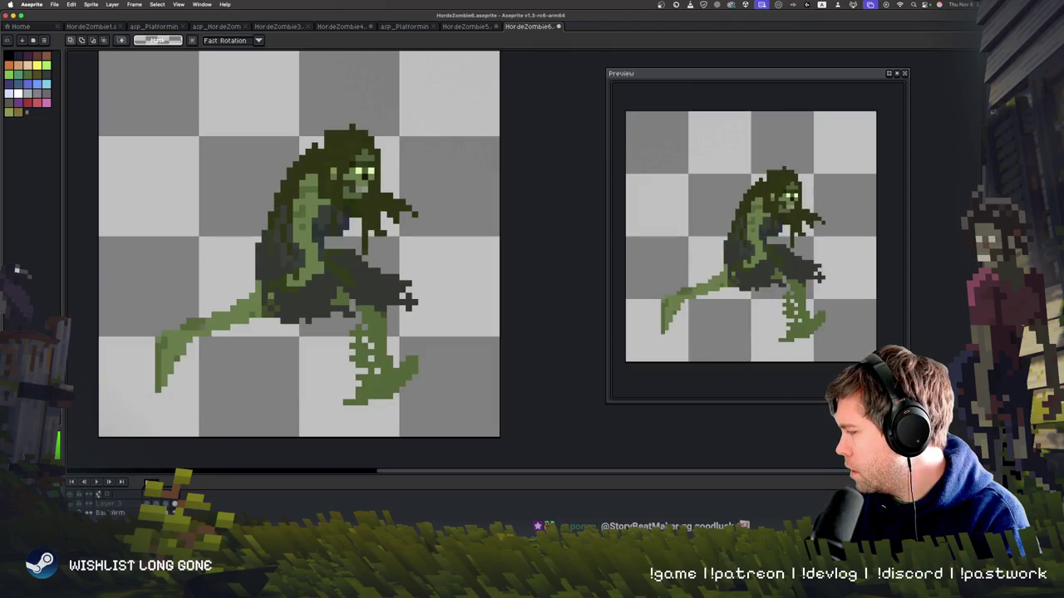
pyautogui.moveTo(366, 128)
pyautogui.mouseDown()
pyautogui.moveTo(394, 214)
pyautogui.moveTo(376, 194)
pyautogui.mouseUp()
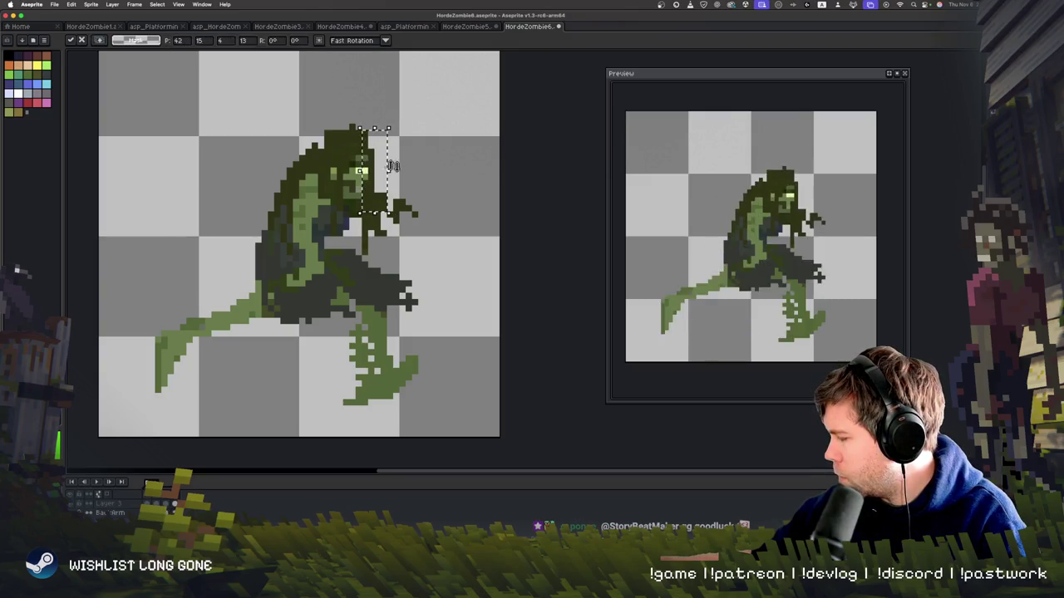
pyautogui.press('b')
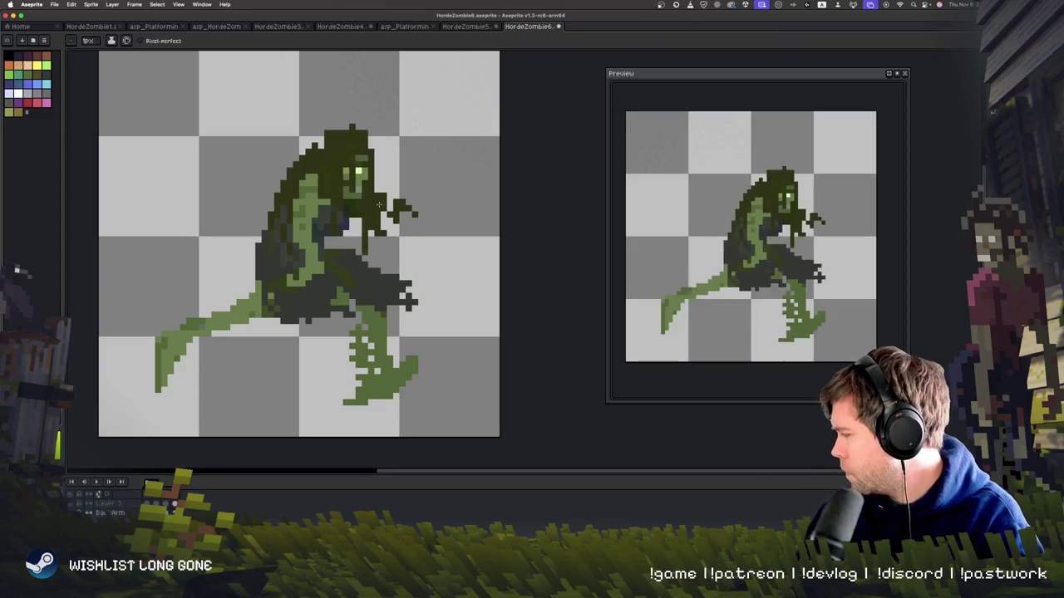
pyautogui.press('Return')
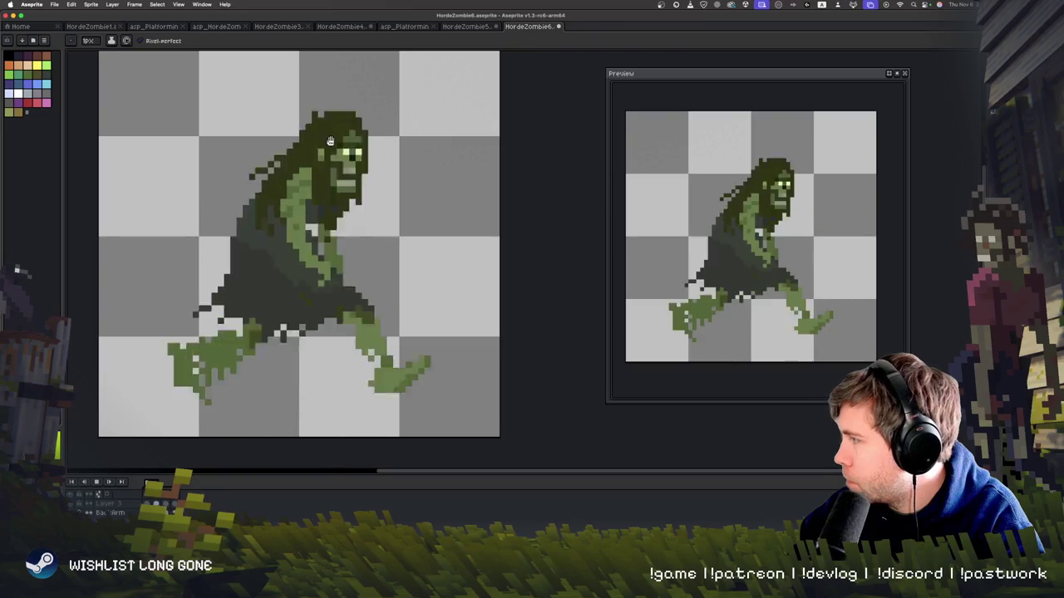
pyautogui.press('Return')
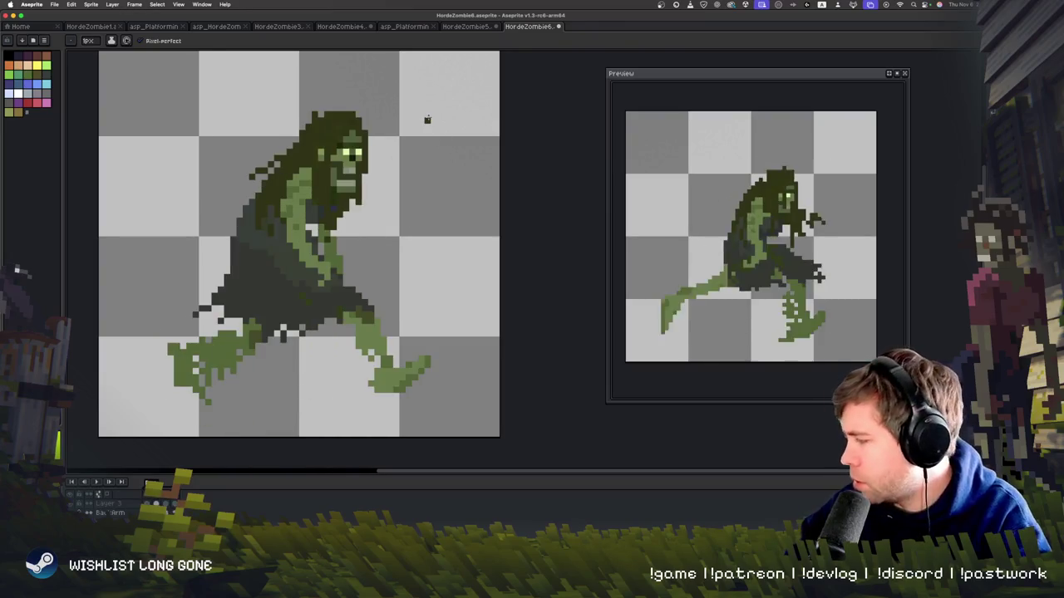
pyautogui.press('Right')
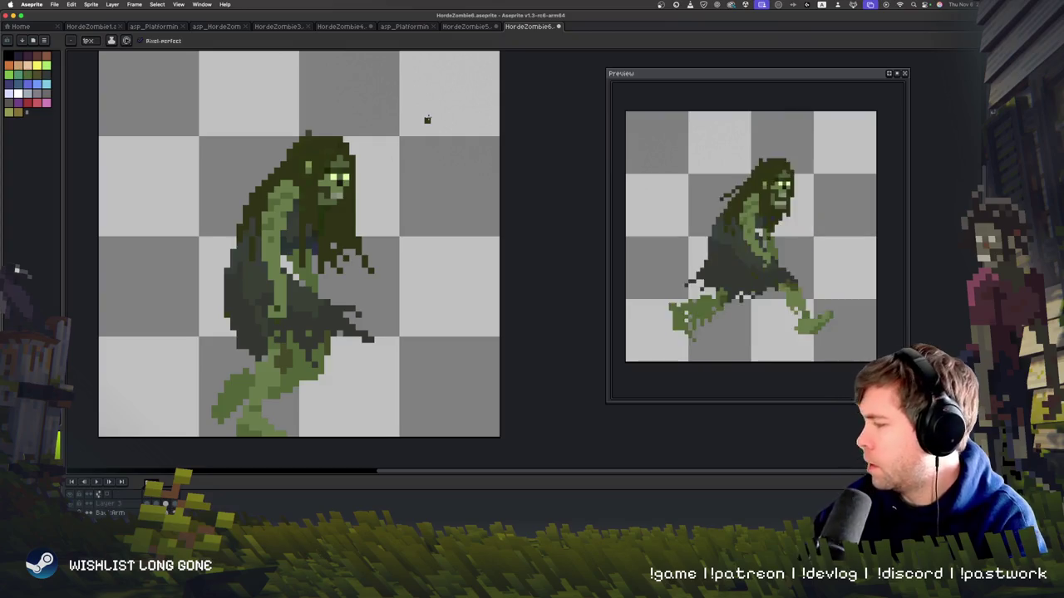
pyautogui.press('Right')
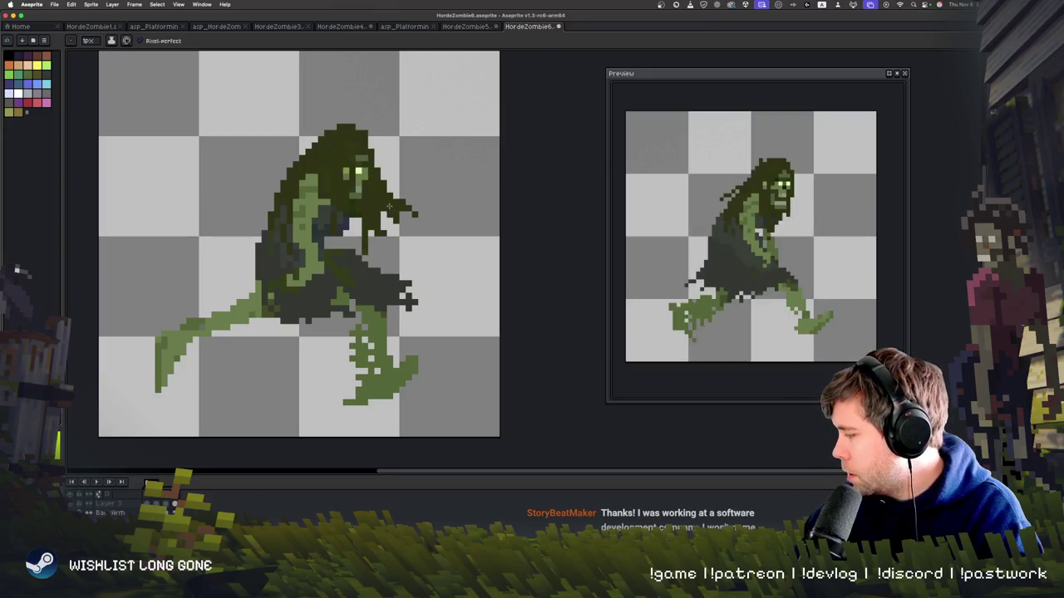
pyautogui.press('Return')
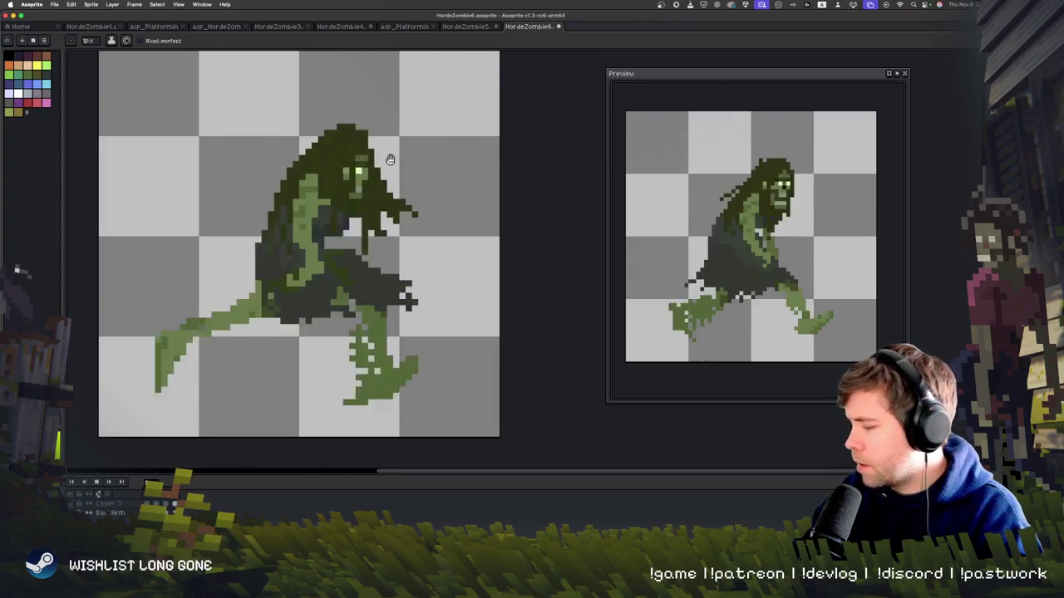
pyautogui.scroll(-1, 389, 159)
pyautogui.scroll(-1, 390, 159)
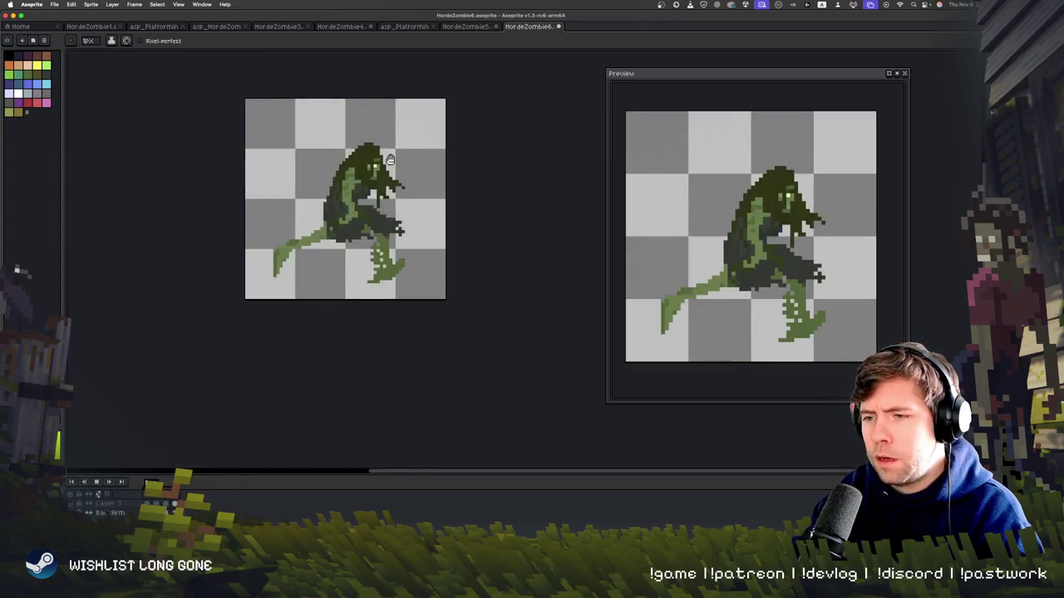
pyautogui.scroll(1, 390, 159)
pyautogui.scroll(1, 389, 159)
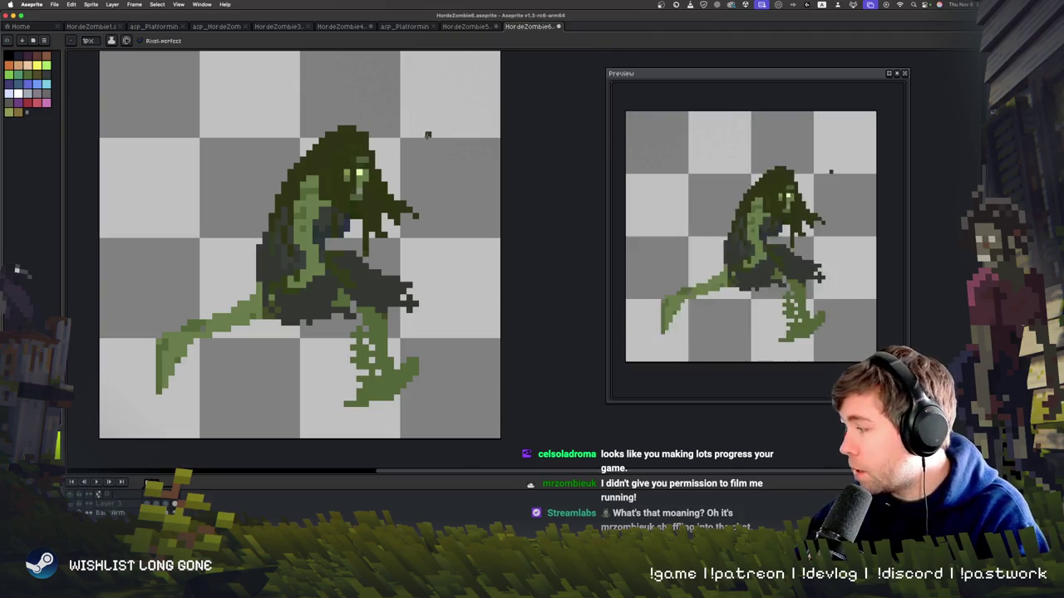
pyautogui.click(468, 28)
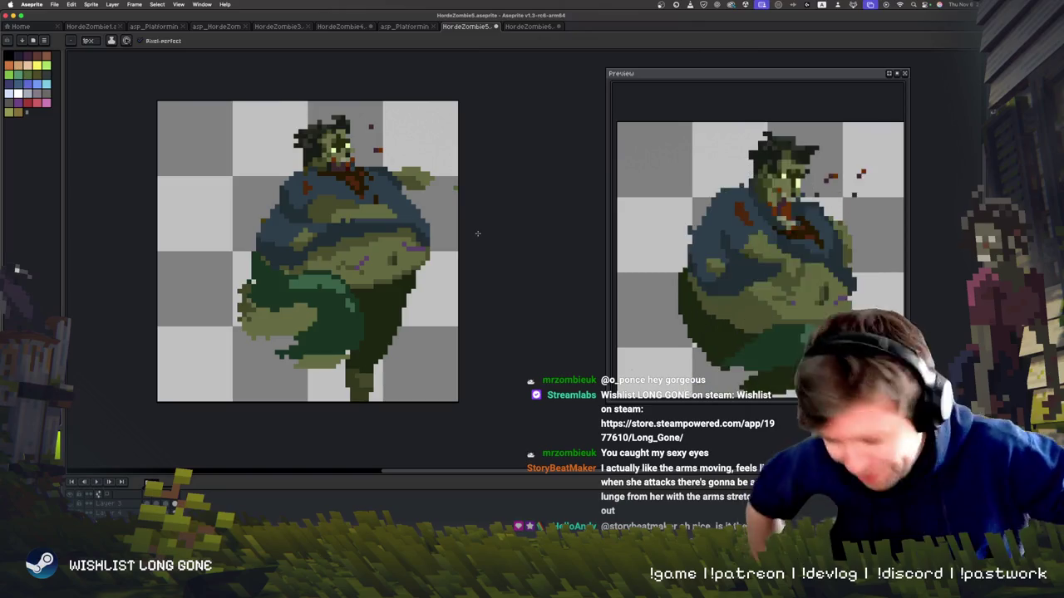
pyautogui.hotkey('ctrl', 'Tab')
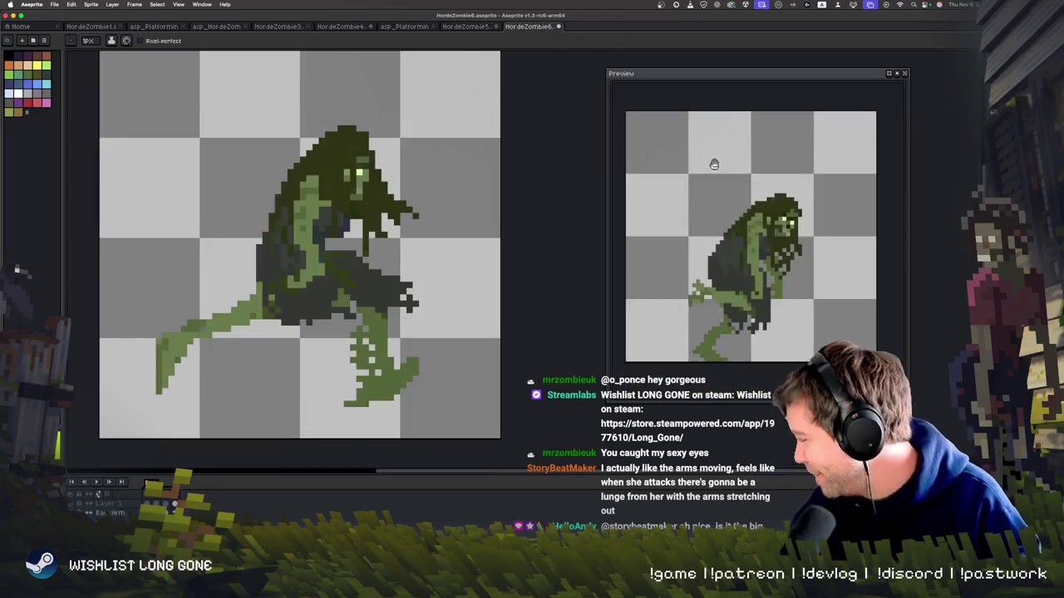
pyautogui.press('Return')
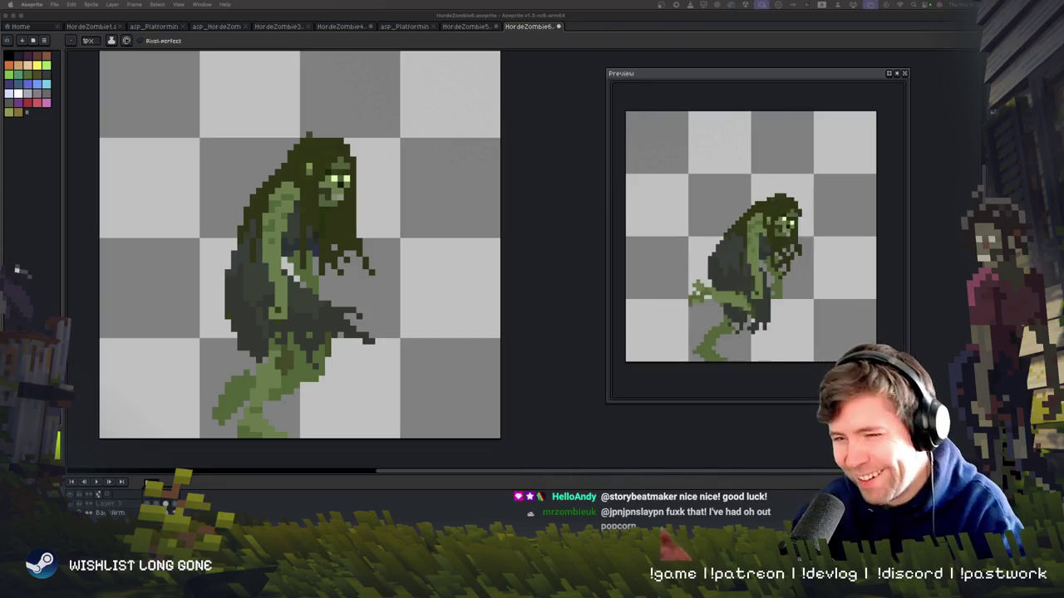
# - Play the HordeZombie6 walk cycle on the canvas and watch the upright and wide-stride frames loop
pyautogui.moveTo(430, 358); pyautogui.dragTo(425, 340)
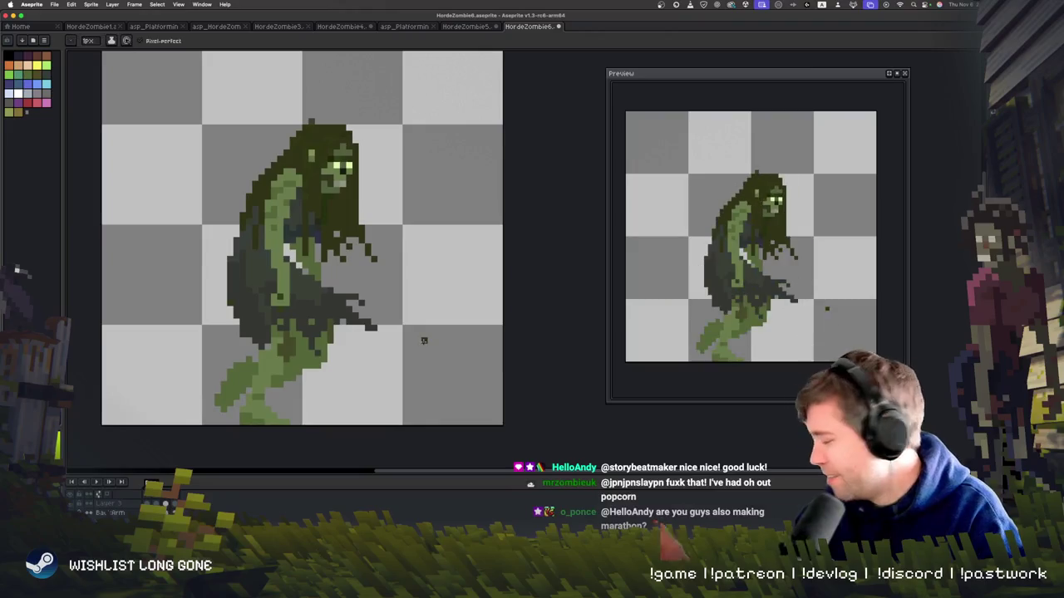
pyautogui.press('Return')
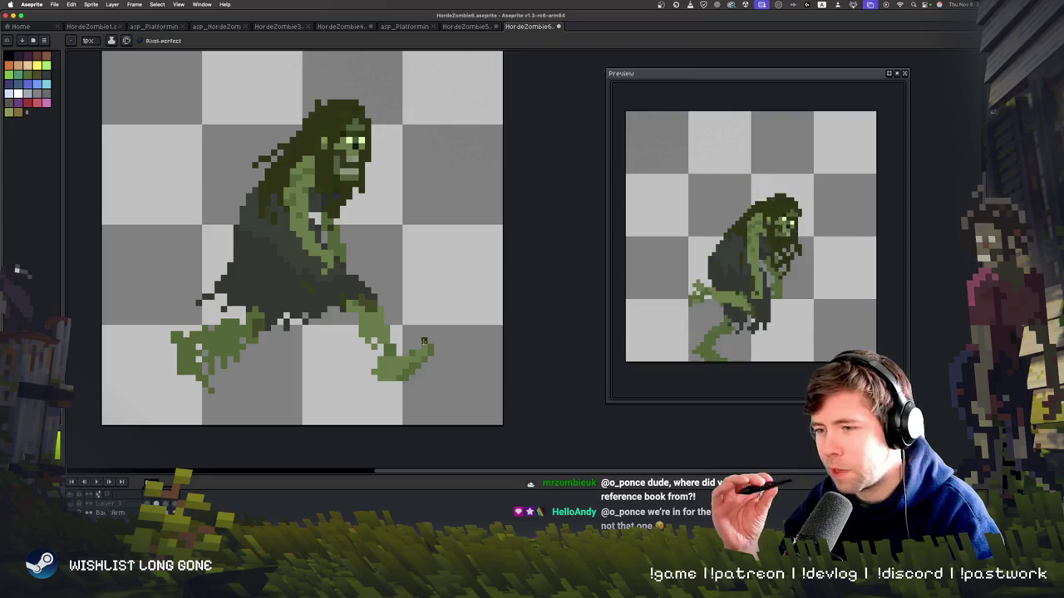
pyautogui.press('Return')
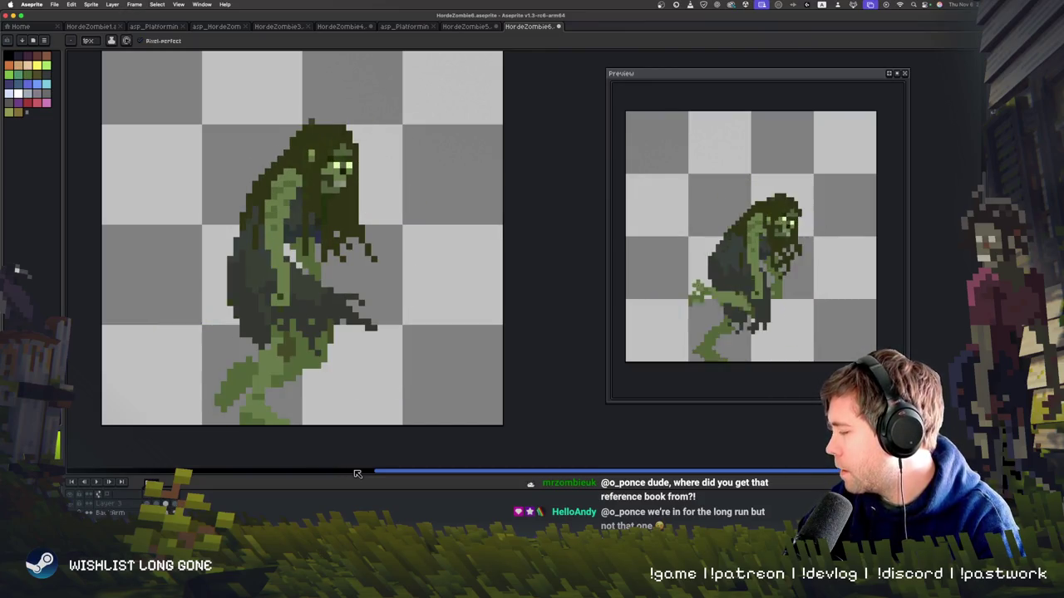
# - Stop on the upright frame, erase the stray dark hair pixels beside the body, and step ahead through frames
pyautogui.press('Return')
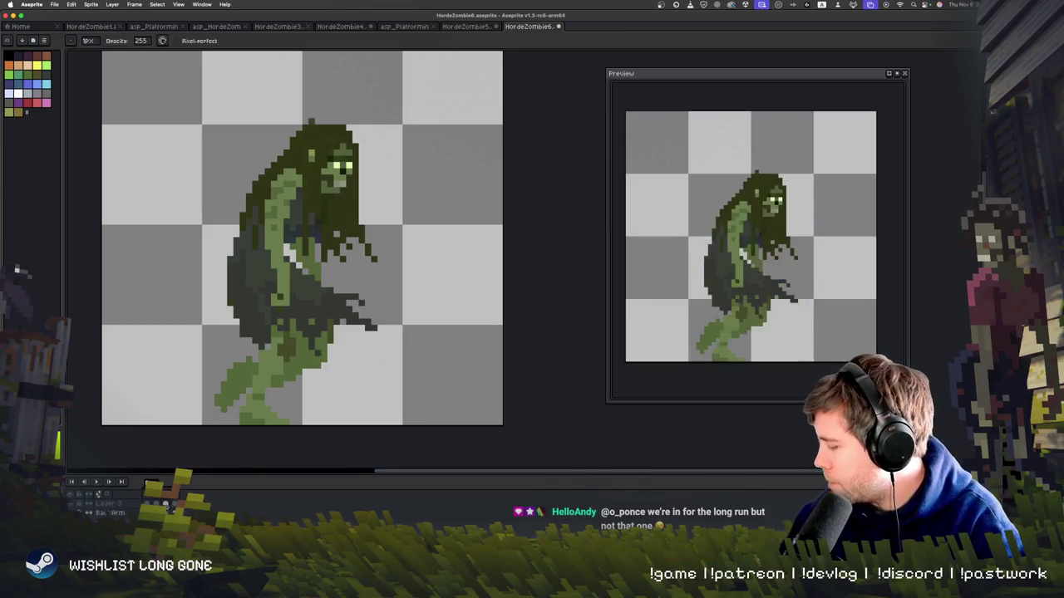
pyautogui.moveTo(324, 335)
pyautogui.mouseDown()
pyautogui.moveTo(332, 311)
pyautogui.moveTo(336, 354)
pyautogui.mouseUp()
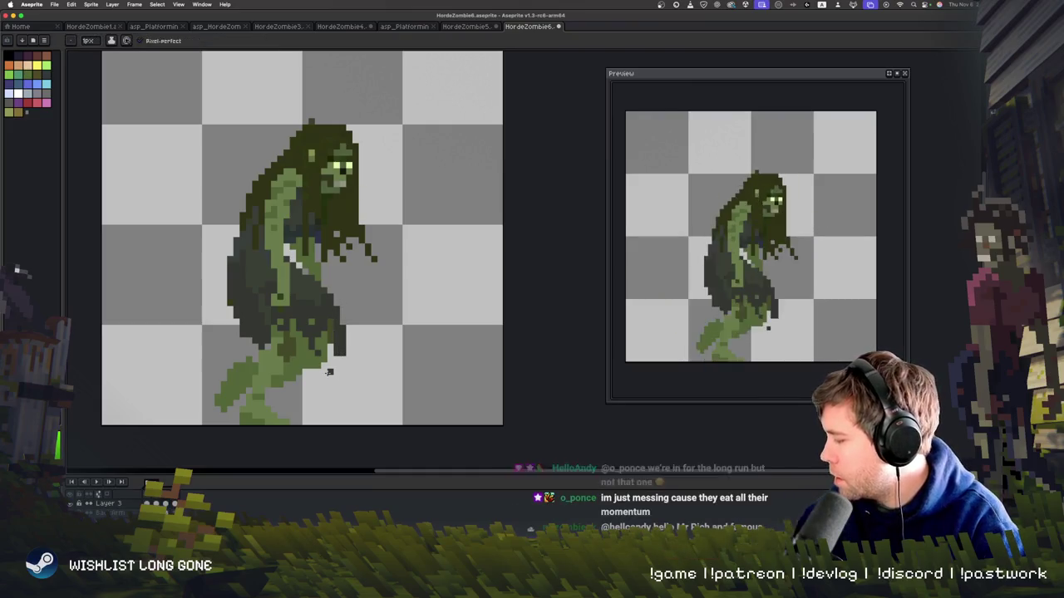
pyautogui.press('Right')
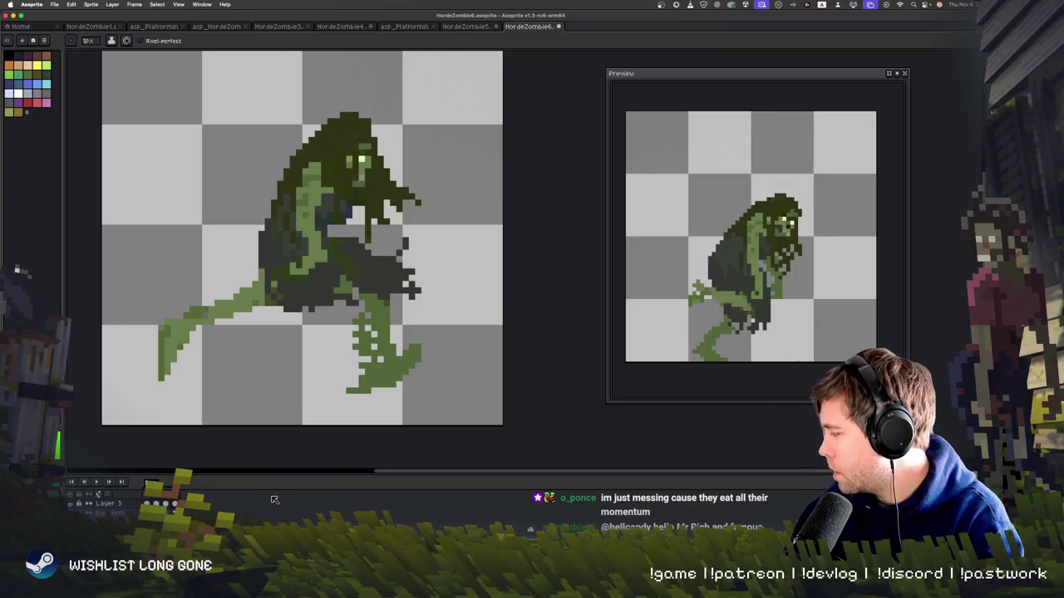
pyautogui.press('Right')
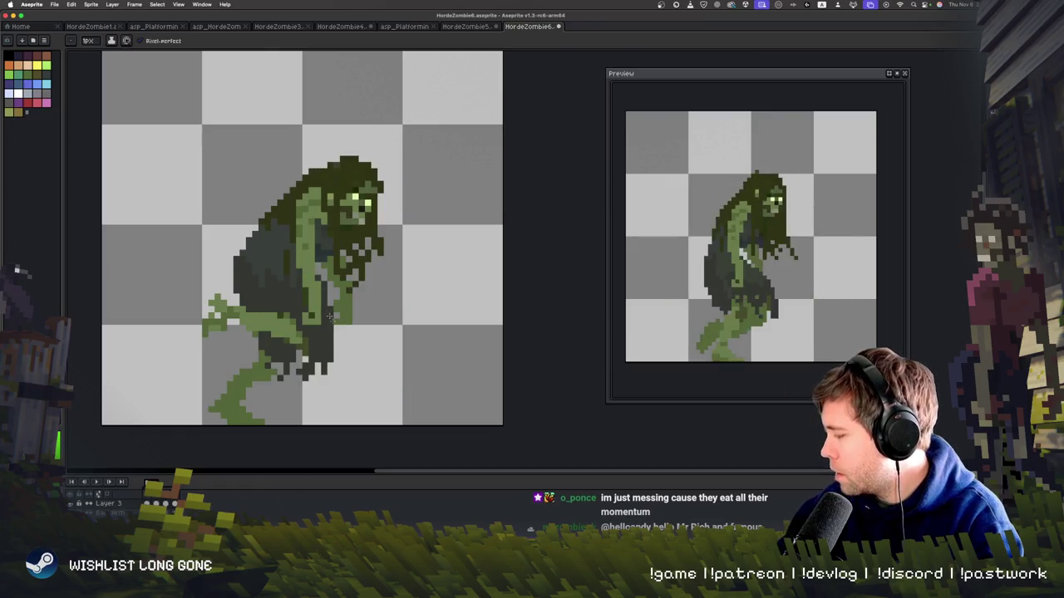
# - Replay the walk loop twice to check the cleaned-up frame
pyautogui.press('Return')
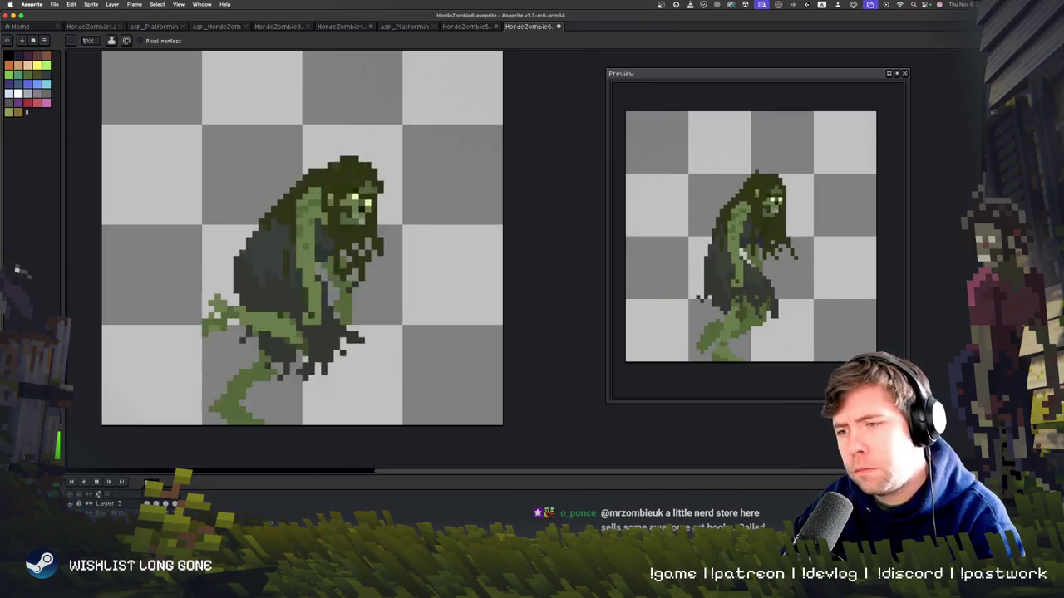
pyautogui.press('Return')
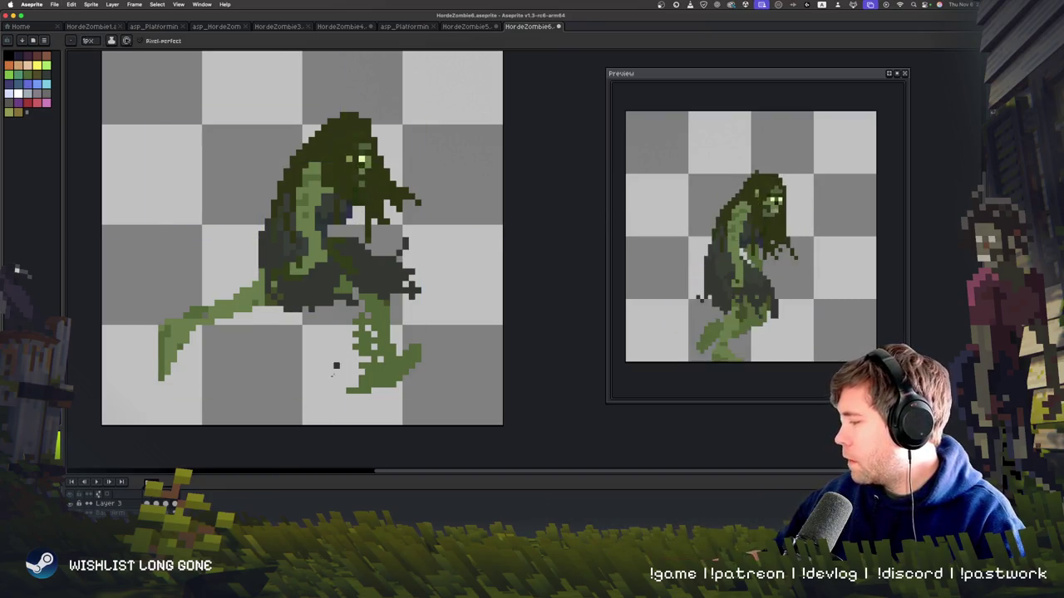
pyautogui.press('Return')
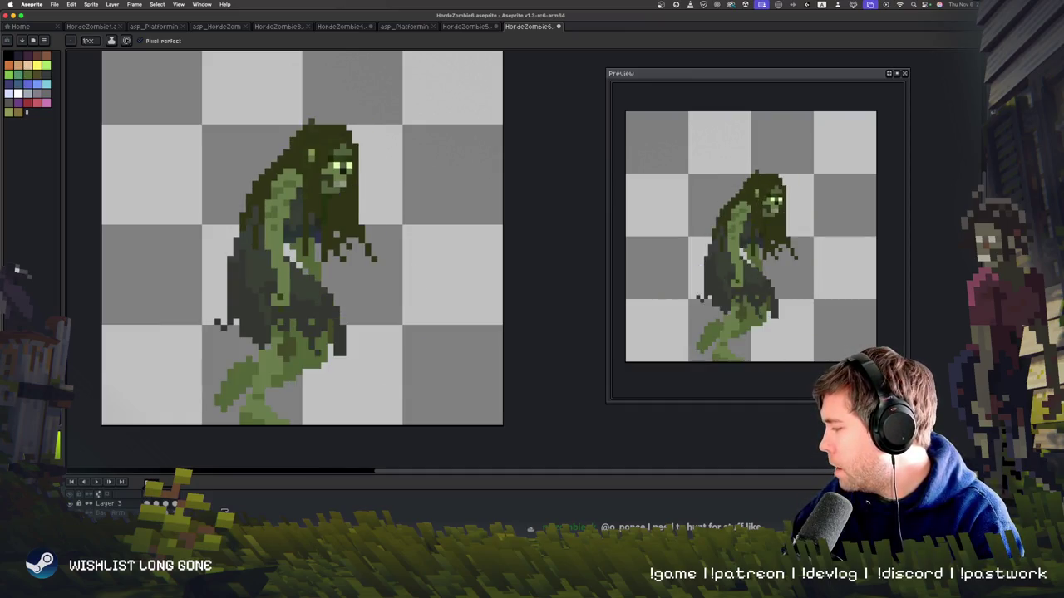
pyautogui.press('Return')
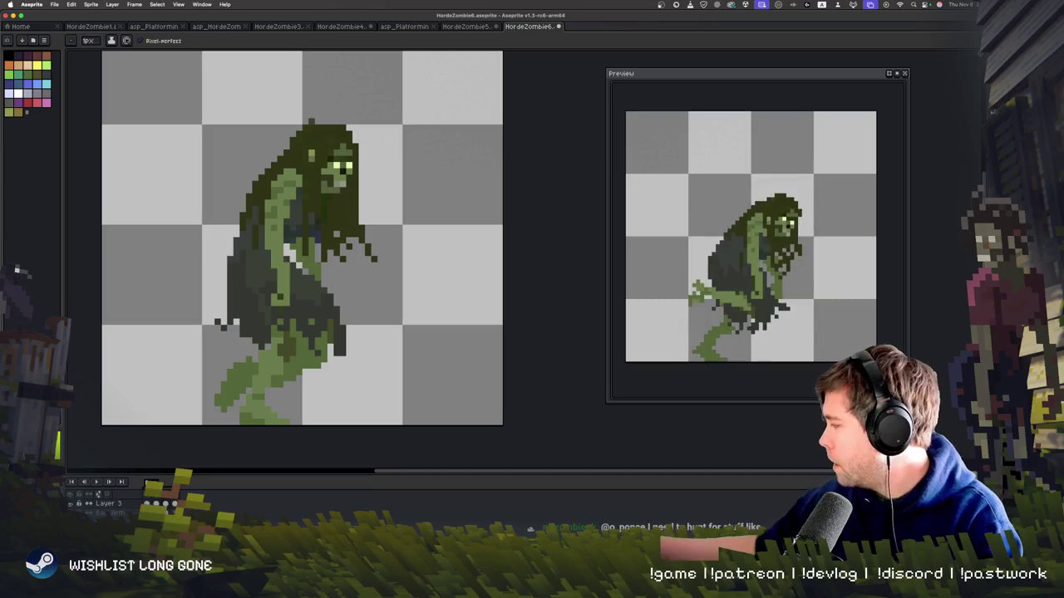
# - Lasso a small patch of the zombie's hair with polygonal selection
pyautogui.press('m')
pyautogui.hotkey('shift', 'q')
pyautogui.moveTo(297, 143); pyautogui.dragTo(330, 170)
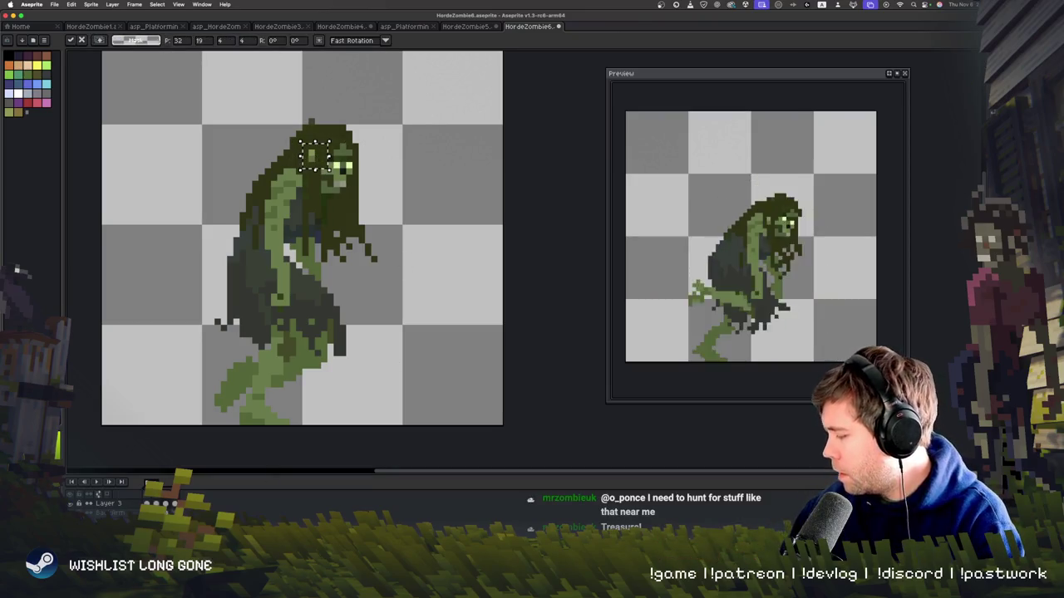
# - Nudge the 4×4 hair patch from 32,19 to 33,19 and commit the move
pyautogui.press('Return')
pyautogui.moveTo(329, 166); pyautogui.dragTo(327, 165)
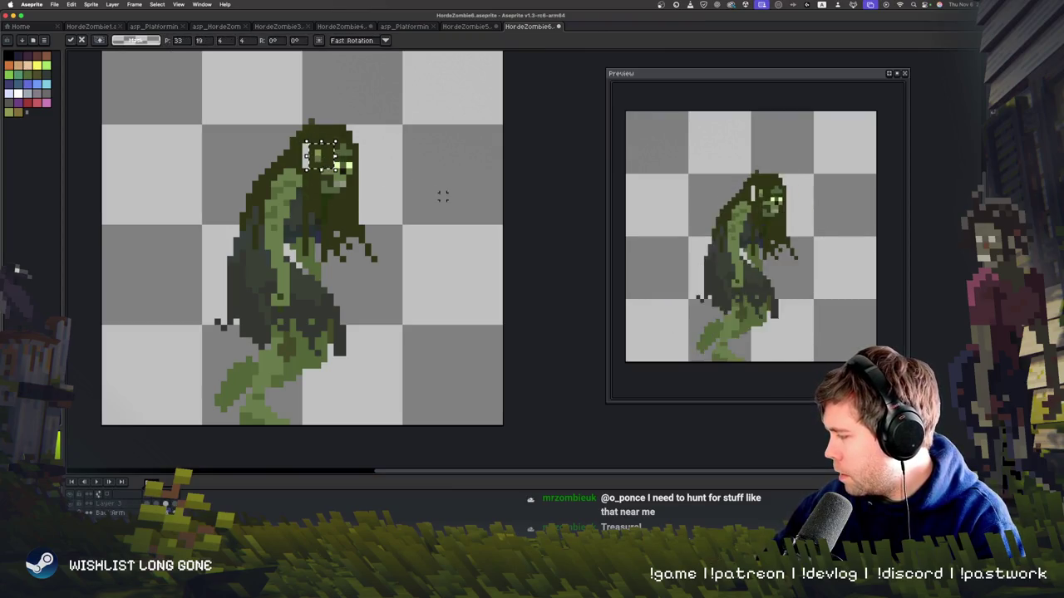
pyautogui.hotkey('ctrl', 'd')
pyautogui.press('b')
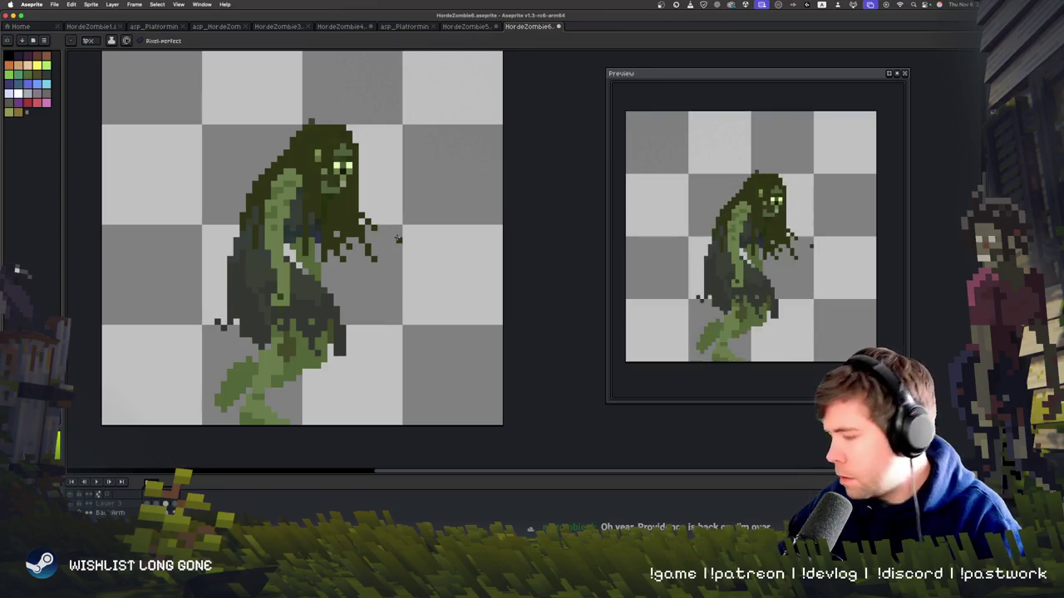
# - Play the walk loop several times, then stop to inspect a frame
pyautogui.press('Return')
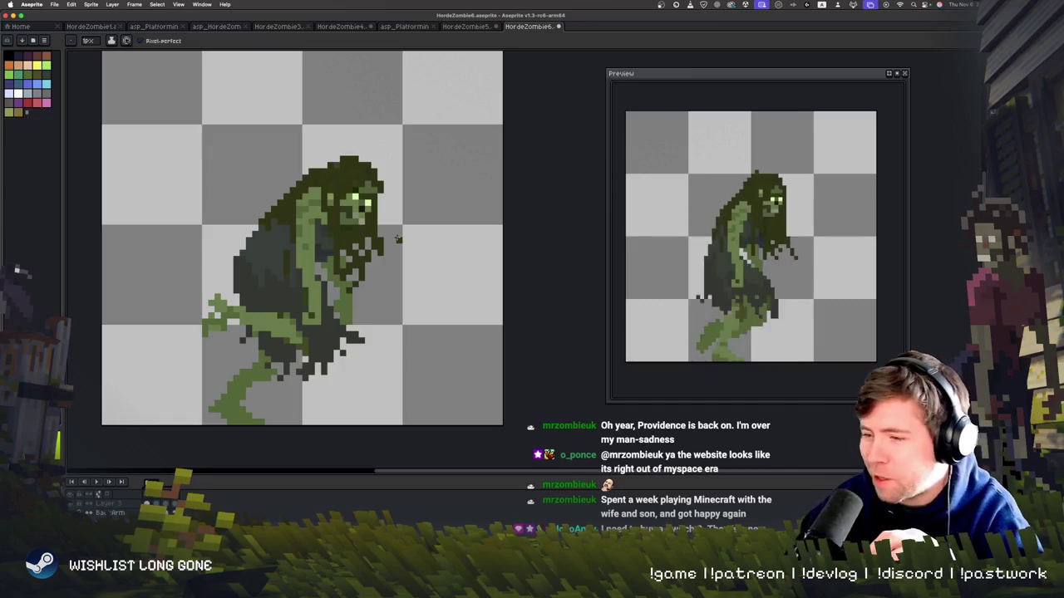
pyautogui.press('Return')
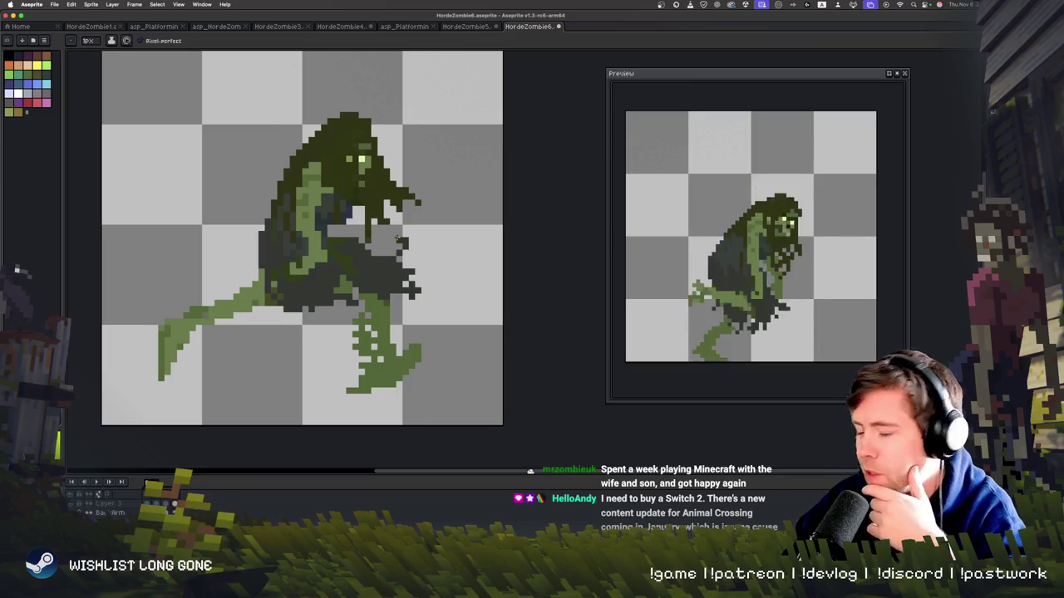
pyautogui.press('Return')
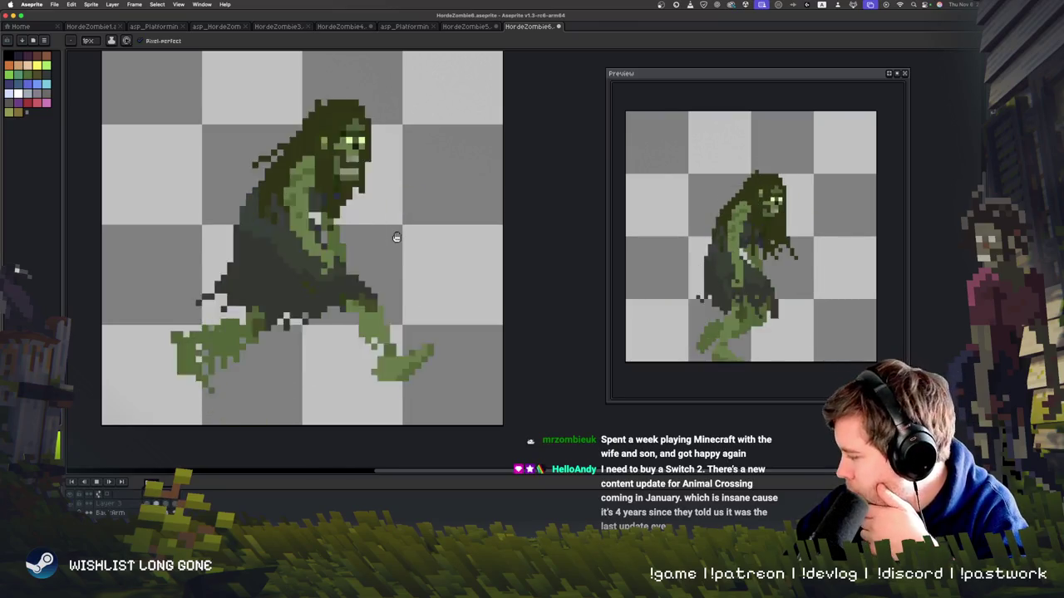
pyautogui.press('Return')
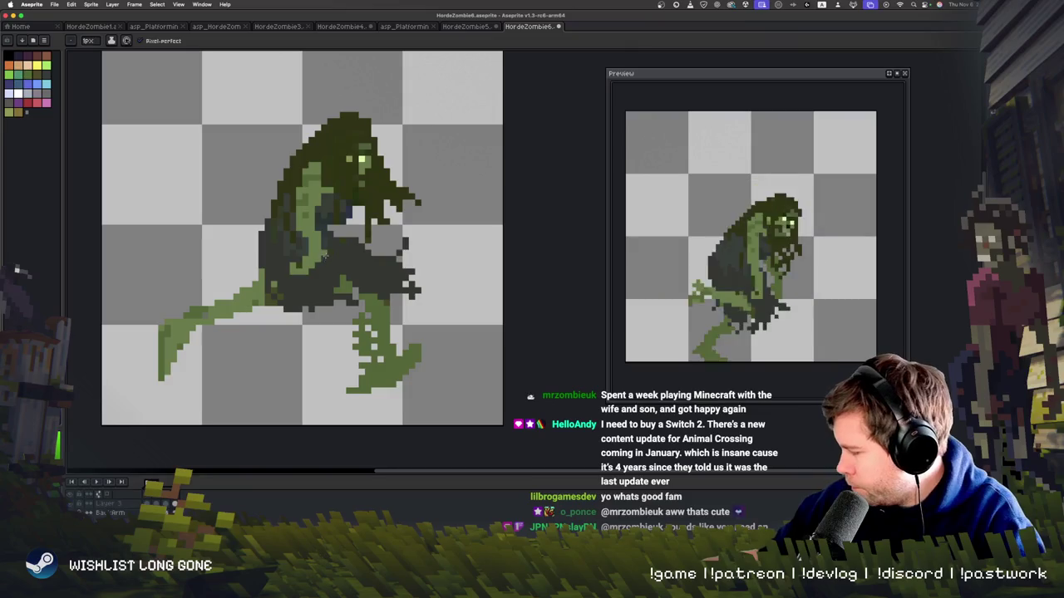
# - Step through the frames to the wide-stride striding pose
pyautogui.press('Right')
pyautogui.press('Right')
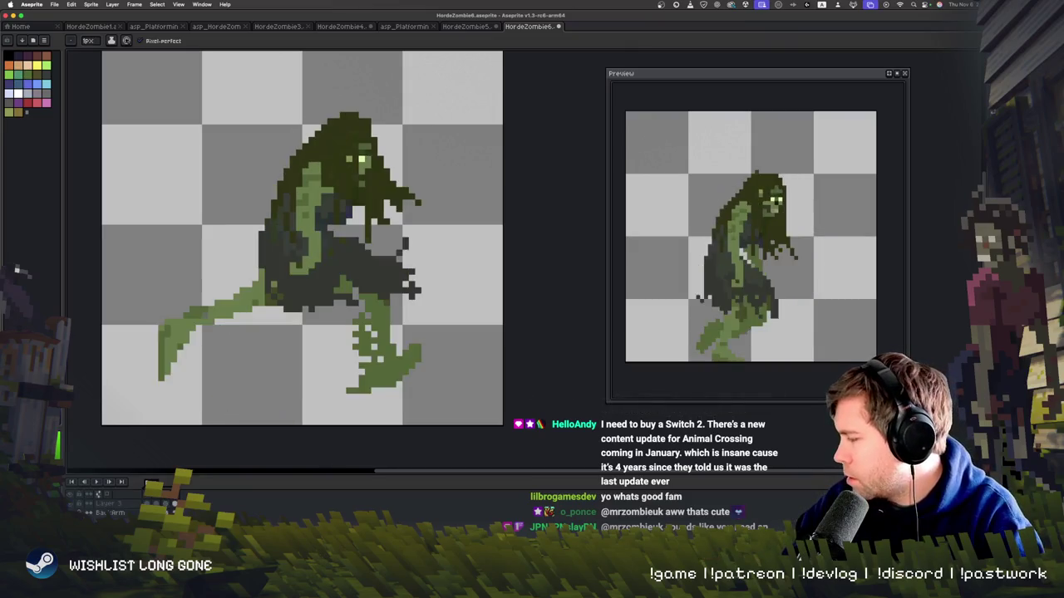
pyautogui.press('Right')
pyautogui.press('i')
pyautogui.press('b')
pyautogui.press('Right')
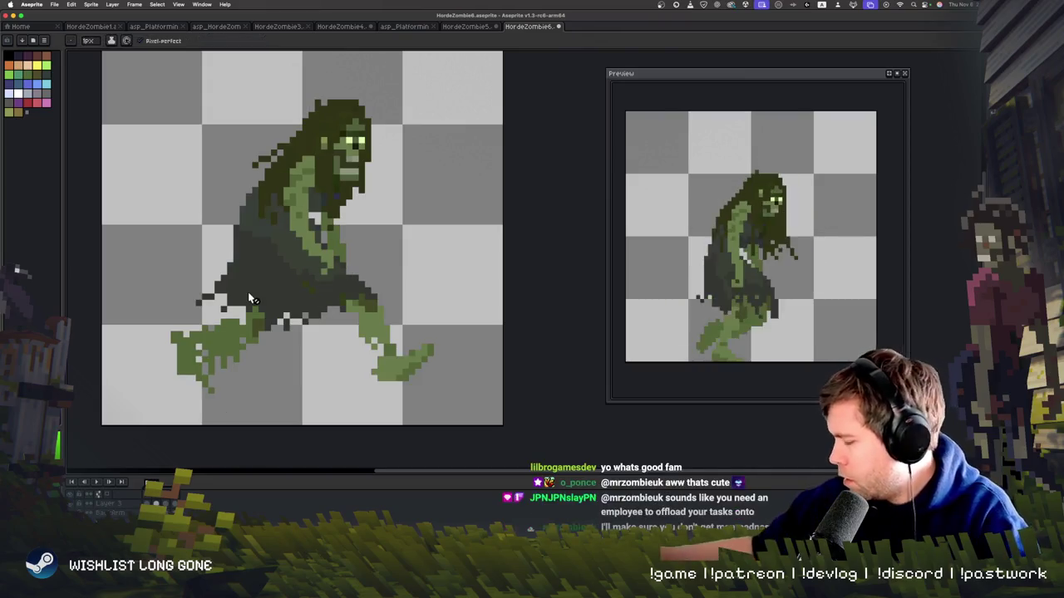
pyautogui.press('Right')
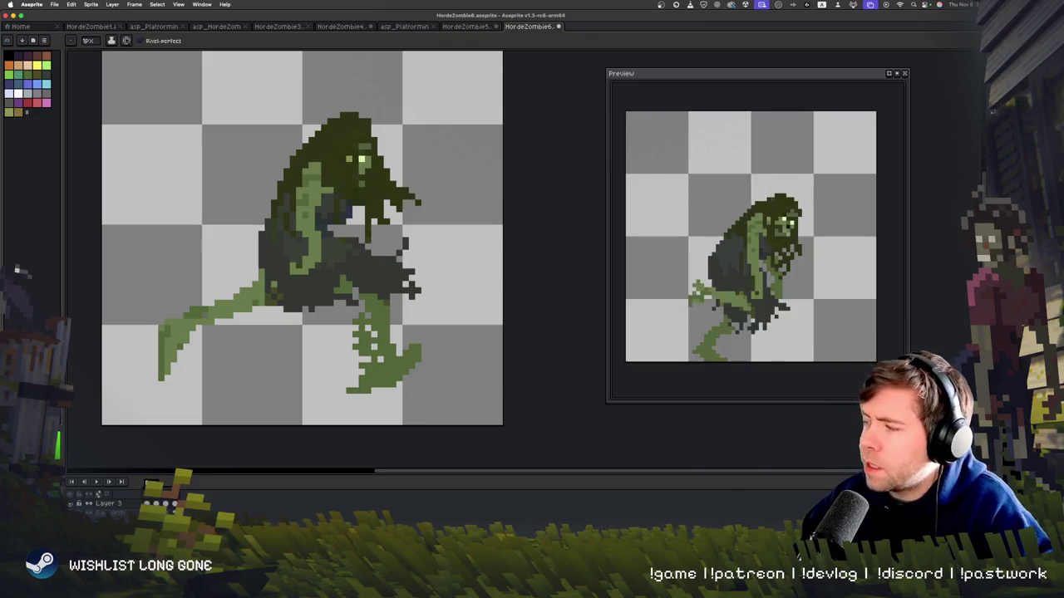
# - Switch from Aseprite over to Safari
pyautogui.press('super+Tab')
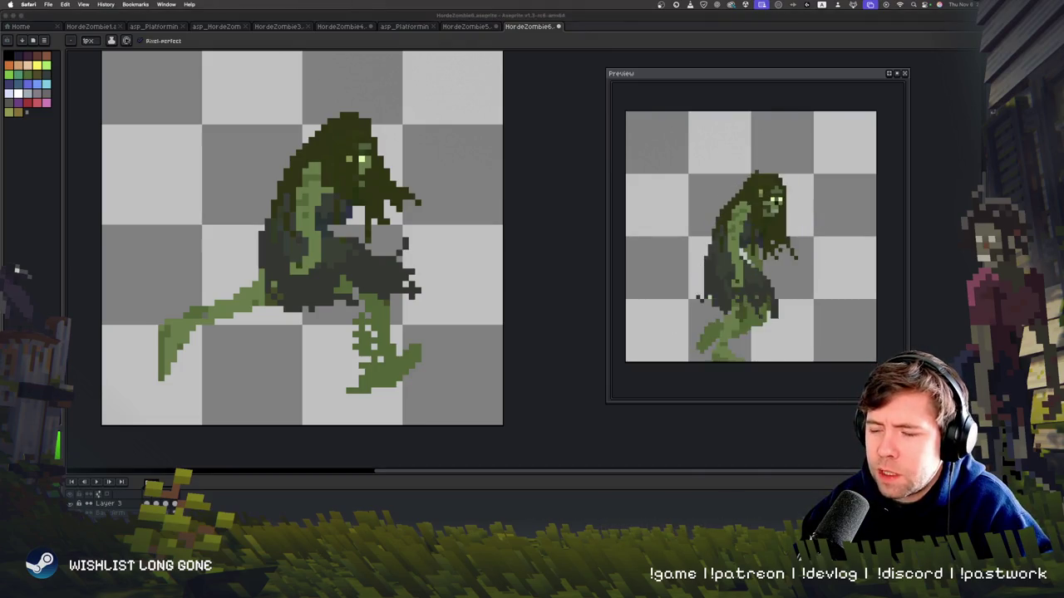
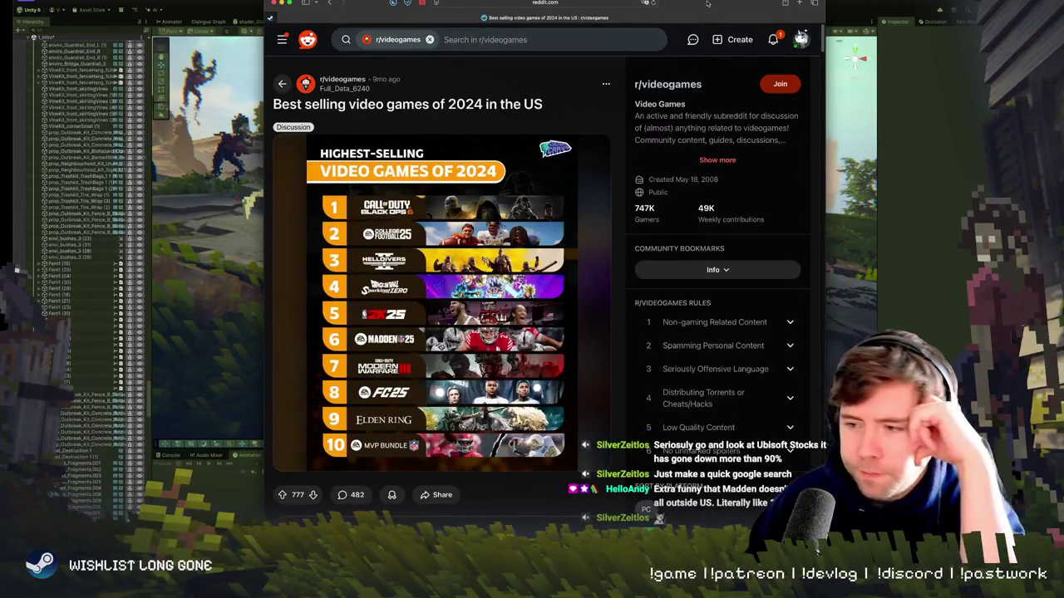
# - Reposition the Safari window while reading the Reddit post, then bring the Unity zombie scene to the front
pyautogui.moveTo(706, 2); pyautogui.dragTo(694, 56)
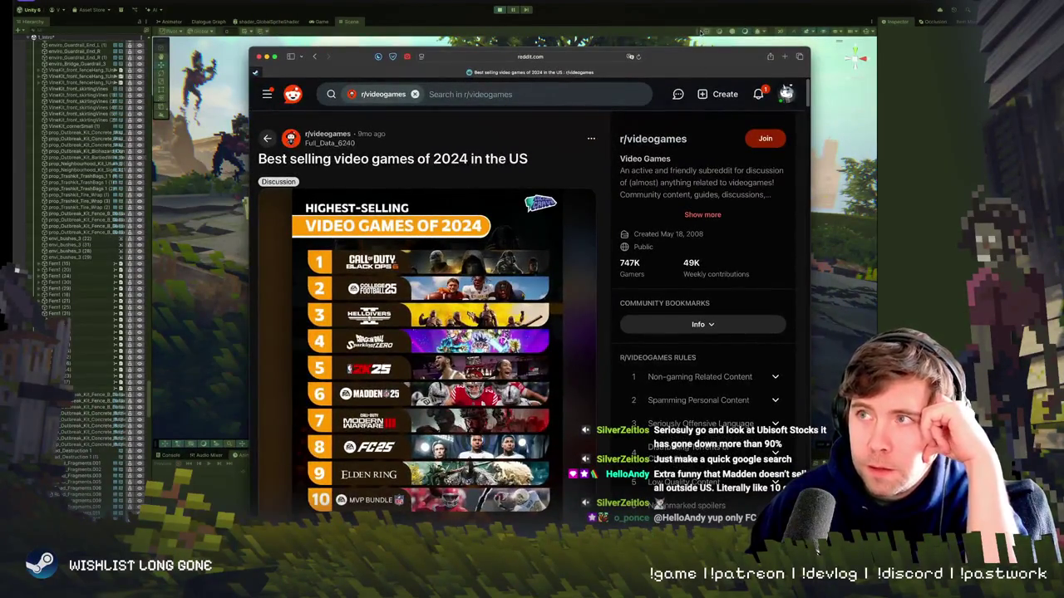
pyautogui.moveTo(679, 62); pyautogui.dragTo(652, 36)
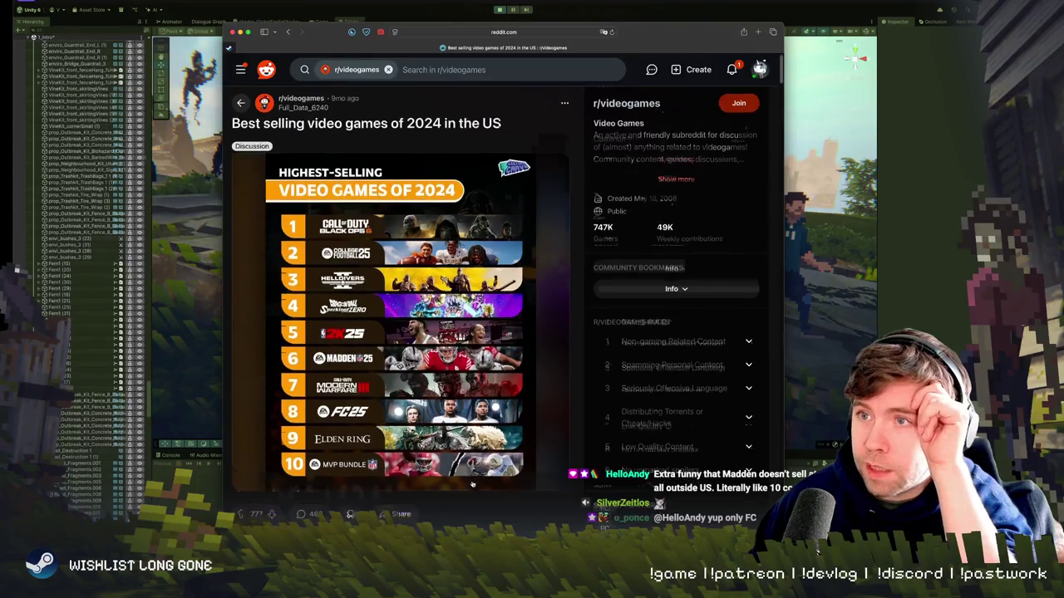
pyautogui.scroll(-4, 449, 498)
pyautogui.scroll(4, 448, 498)
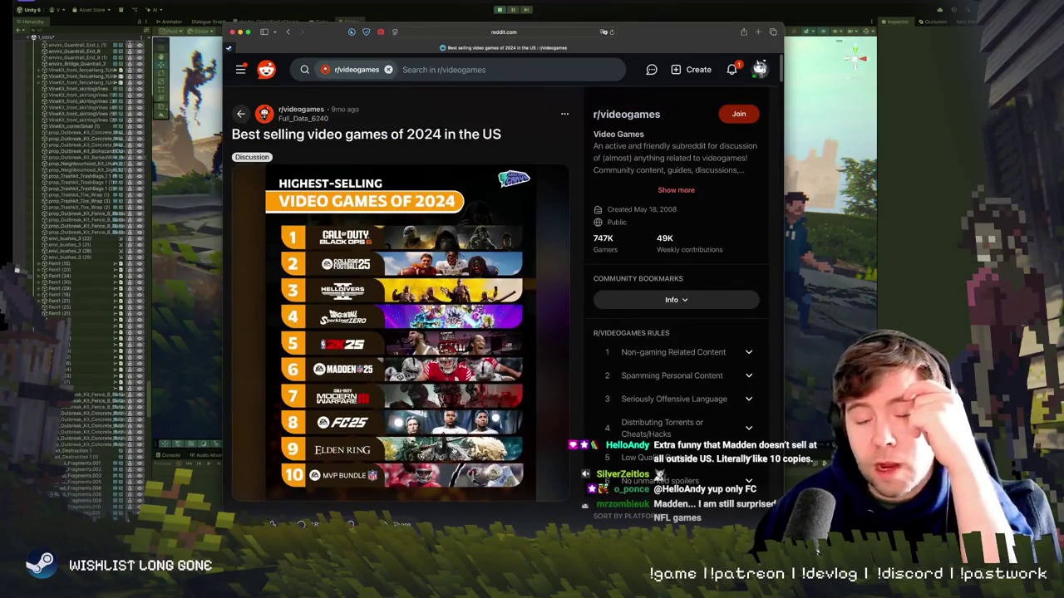
pyautogui.moveTo(633, 35); pyautogui.dragTo(715, 48)
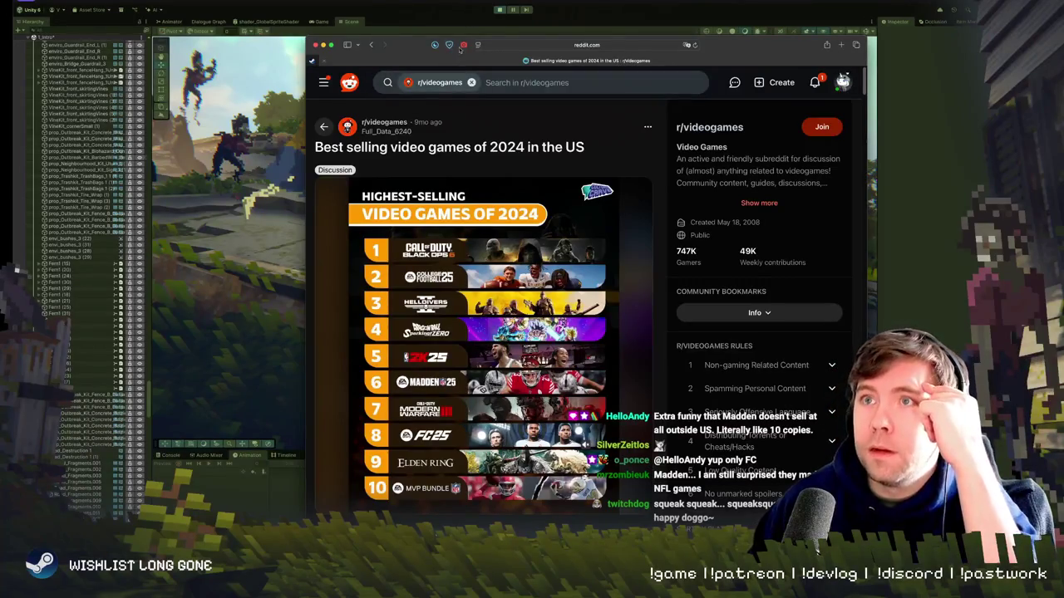
pyautogui.click(398, 9)
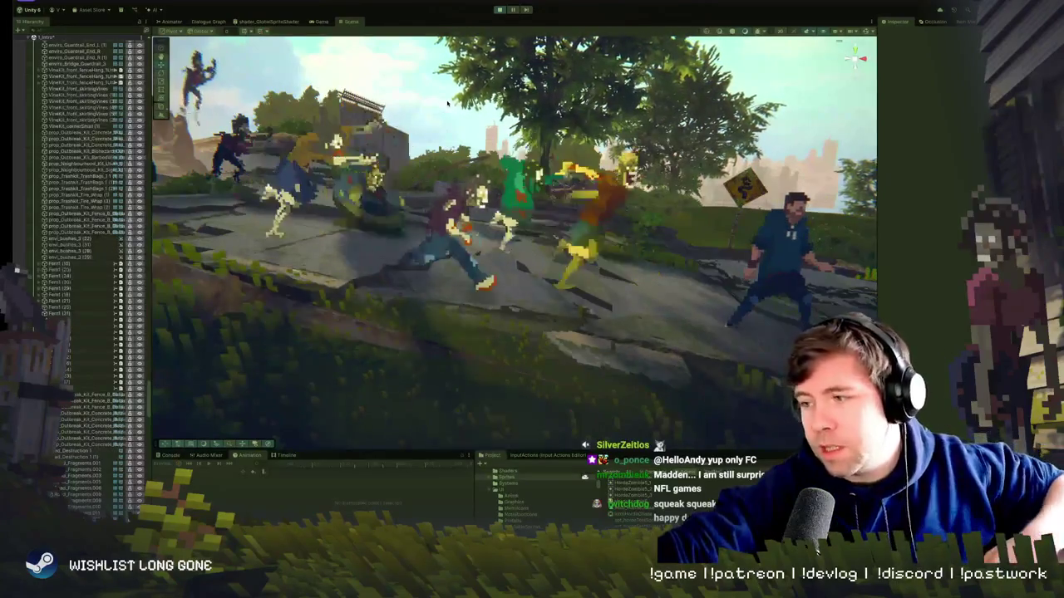
# - Switch to Aseprite and play the HordeZombie6 green zombie run-cycle animation
pyautogui.press('super+Tab')
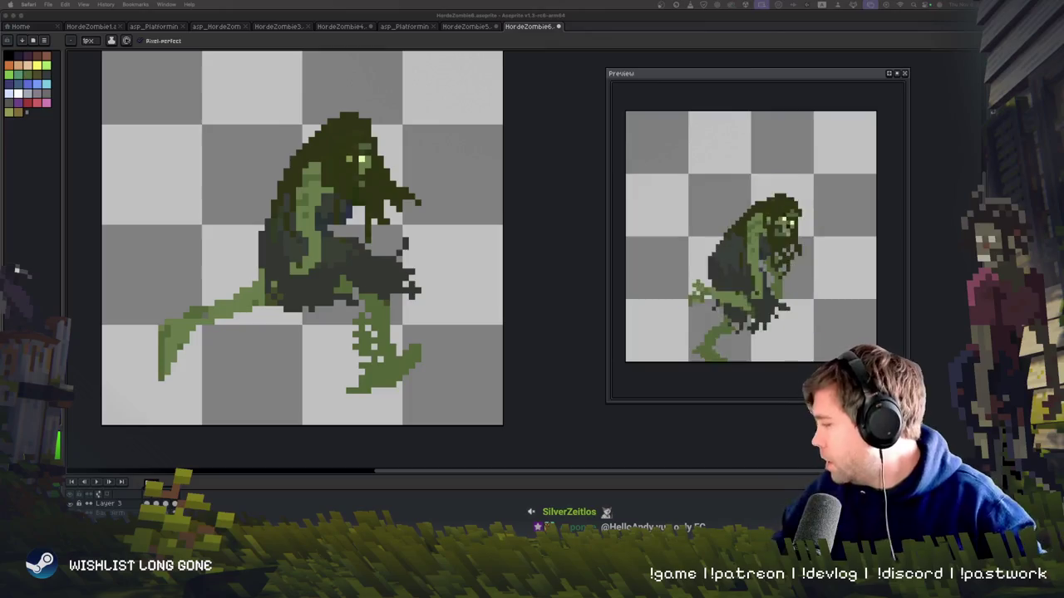
pyautogui.click(534, 340)
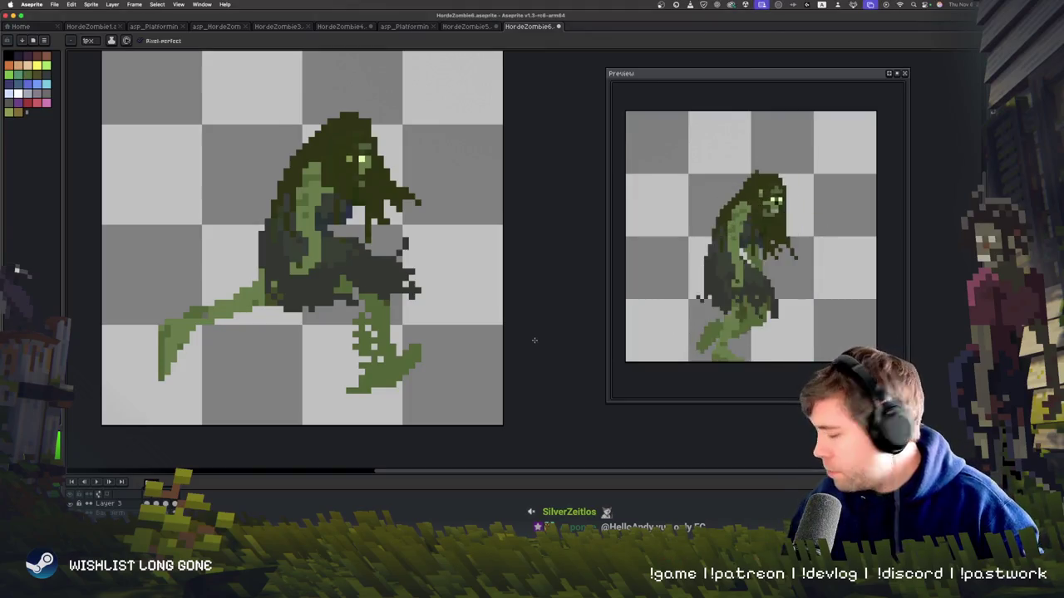
pyautogui.press('Return')
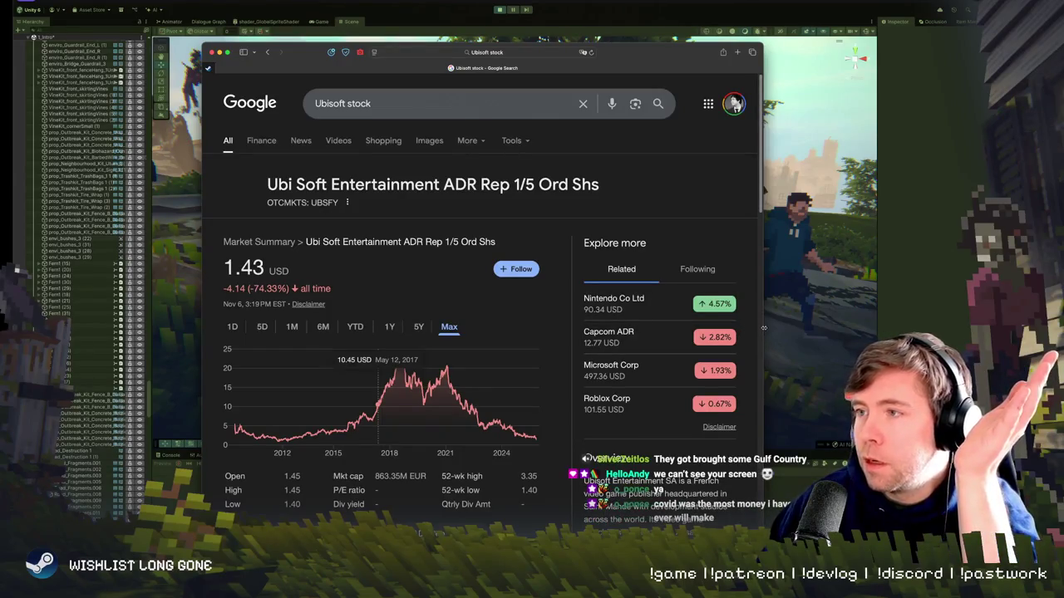
# - Widen the Ubisoft stock results, compare the YTD, 1Y and Max charts, and select the search query
pyautogui.moveTo(763, 327); pyautogui.dragTo(966, 322)
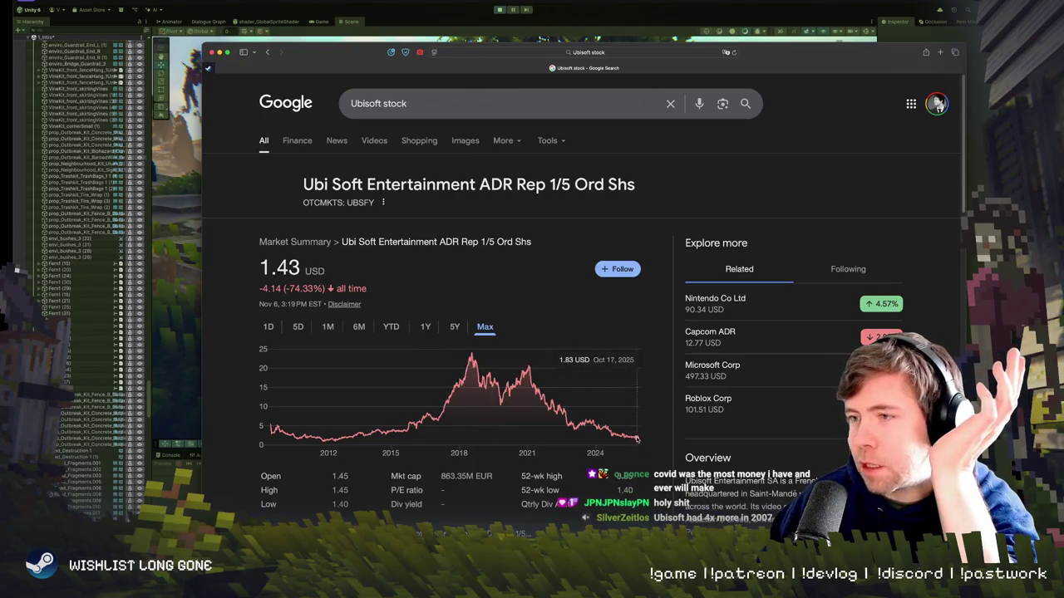
pyautogui.click(393, 327)
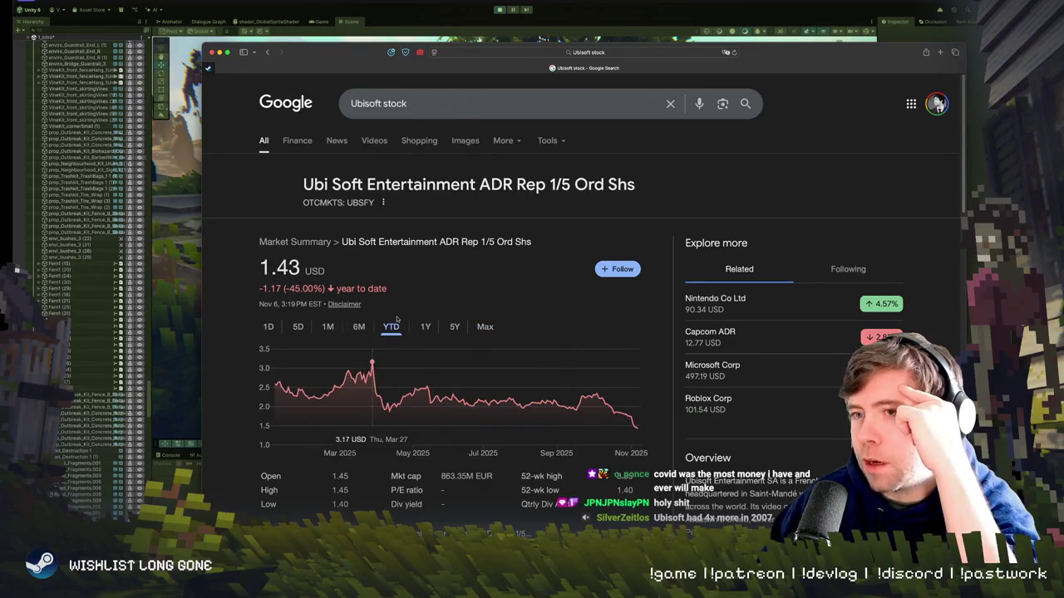
pyautogui.click(426, 328)
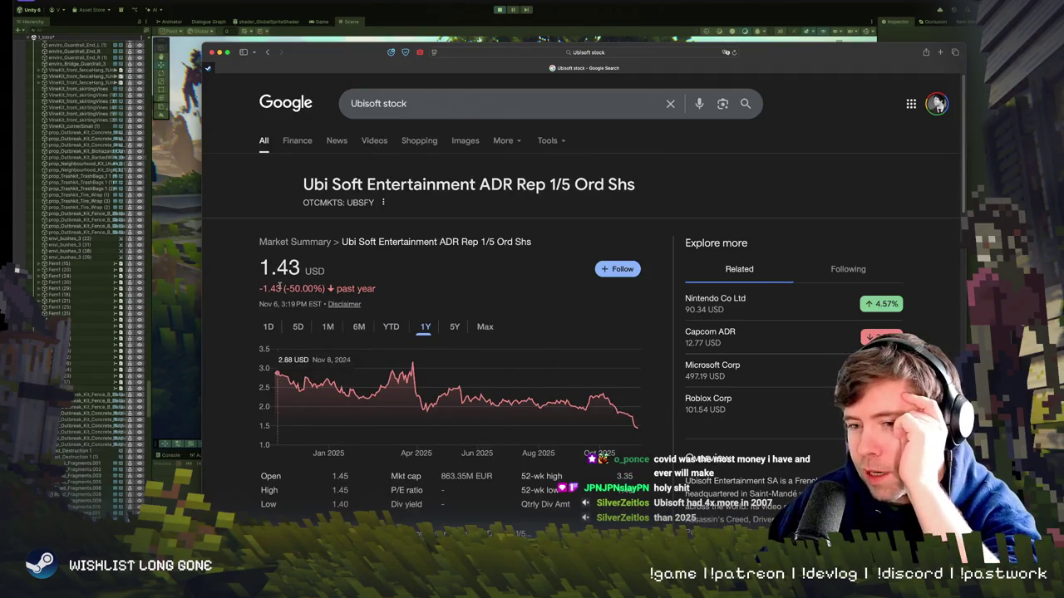
pyautogui.click(485, 328)
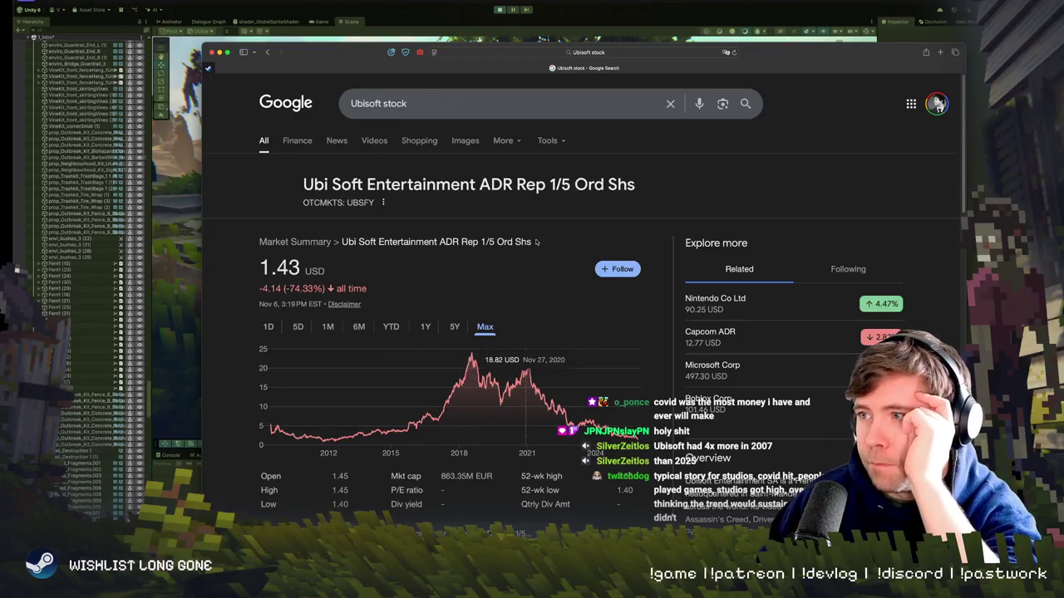
pyautogui.click(472, 327)
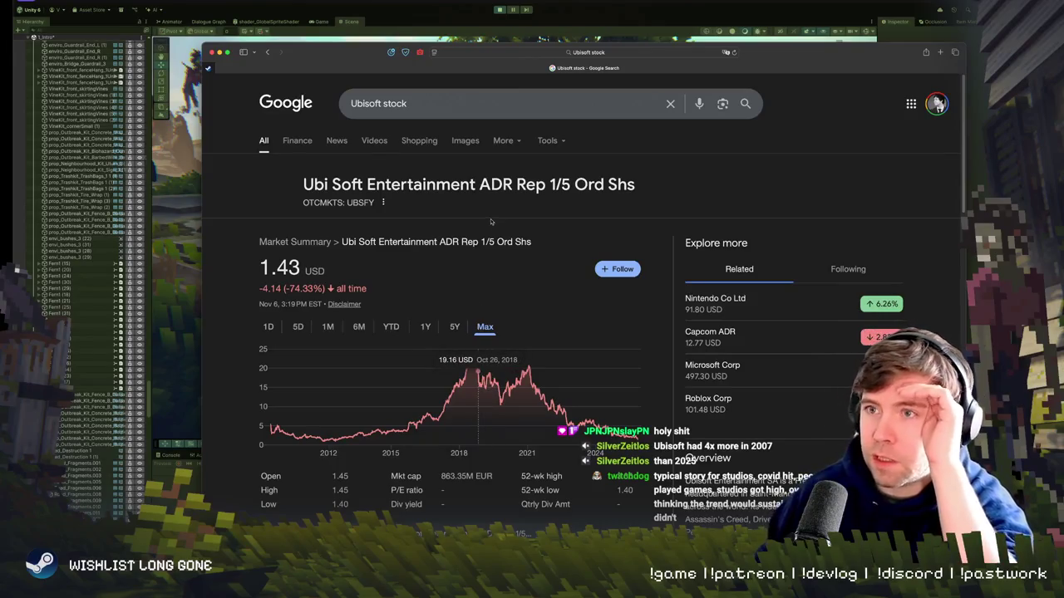
pyautogui.doubleClick(370, 104)
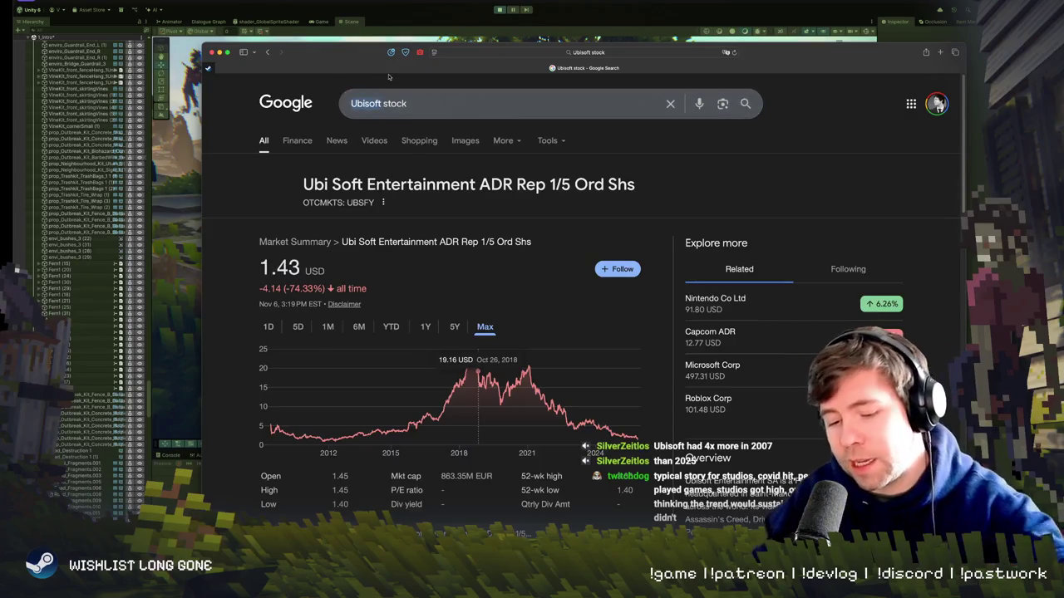
# - Search EA stock and view its all-time chart (200.52 USD), then return to the Unity scene
pyautogui.write('EA\\')
pyautogui.press('Return')
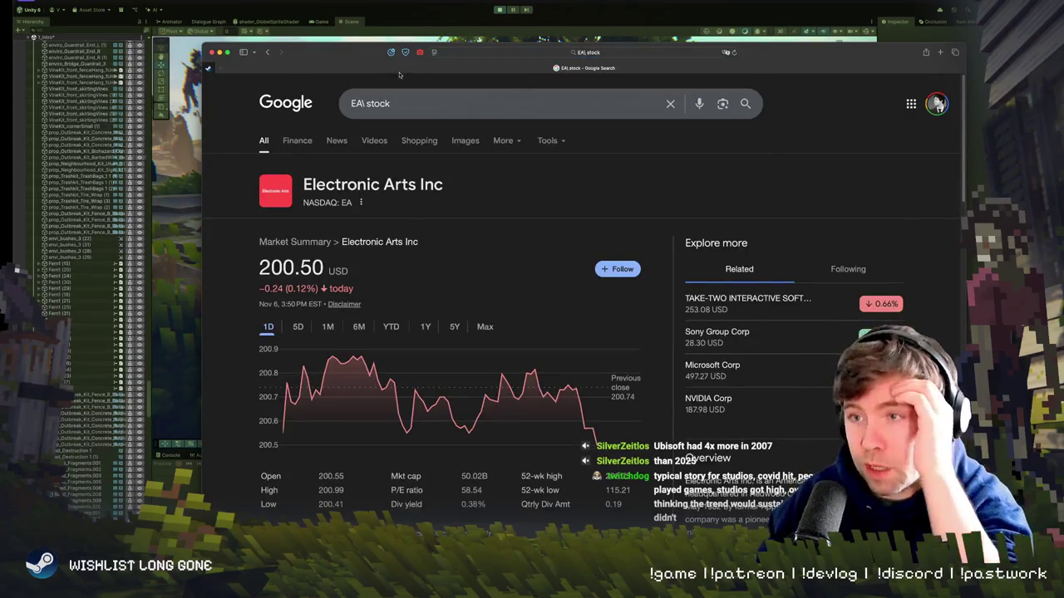
pyautogui.click(484, 327)
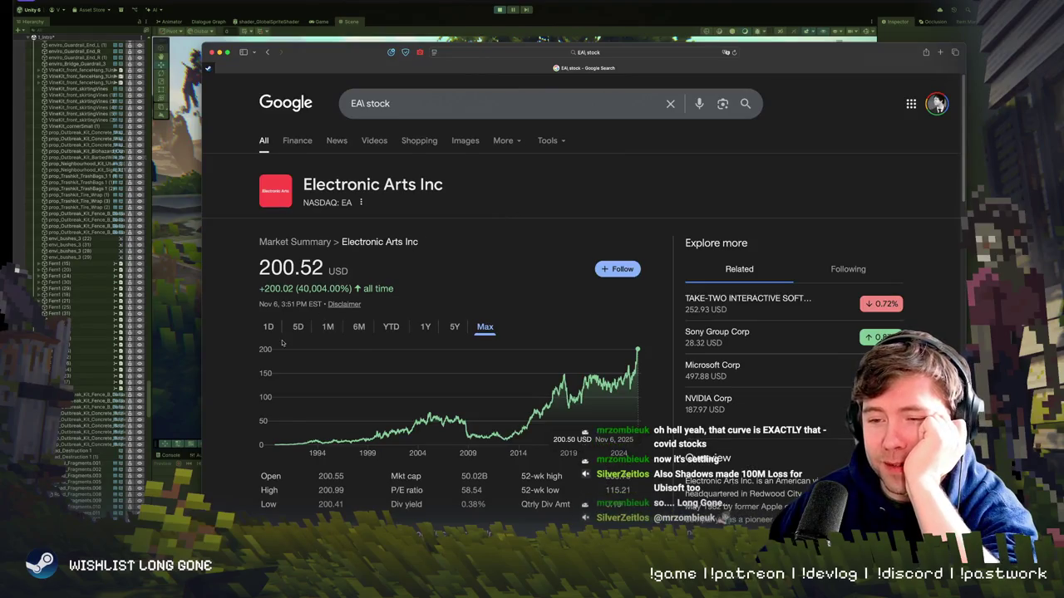
pyautogui.click(172, 351)
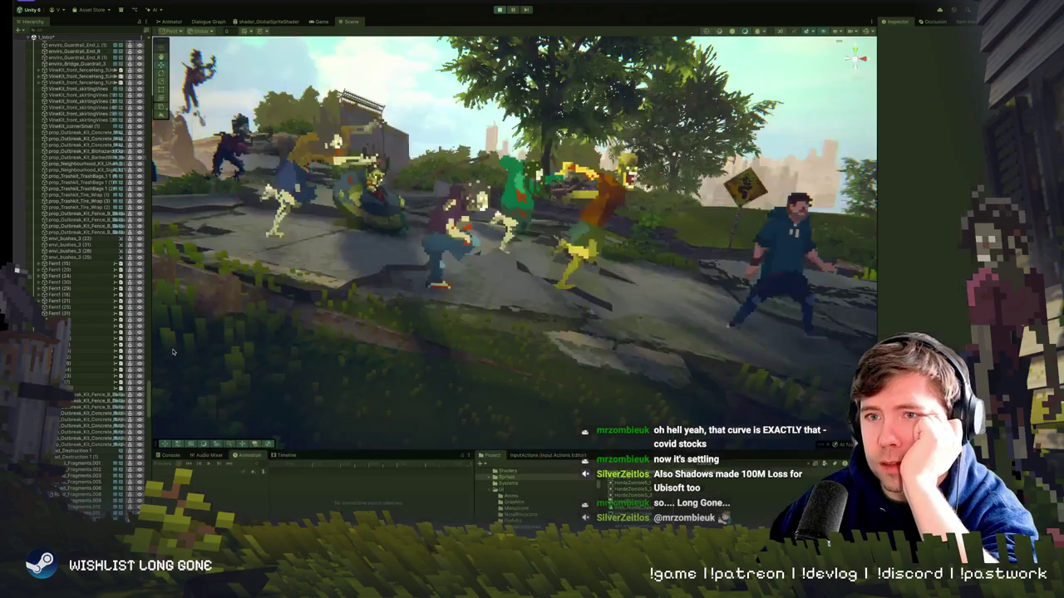
# - Select the terrain in the Unity scene, then bring the EA stock results back in front
pyautogui.click(190, 352)
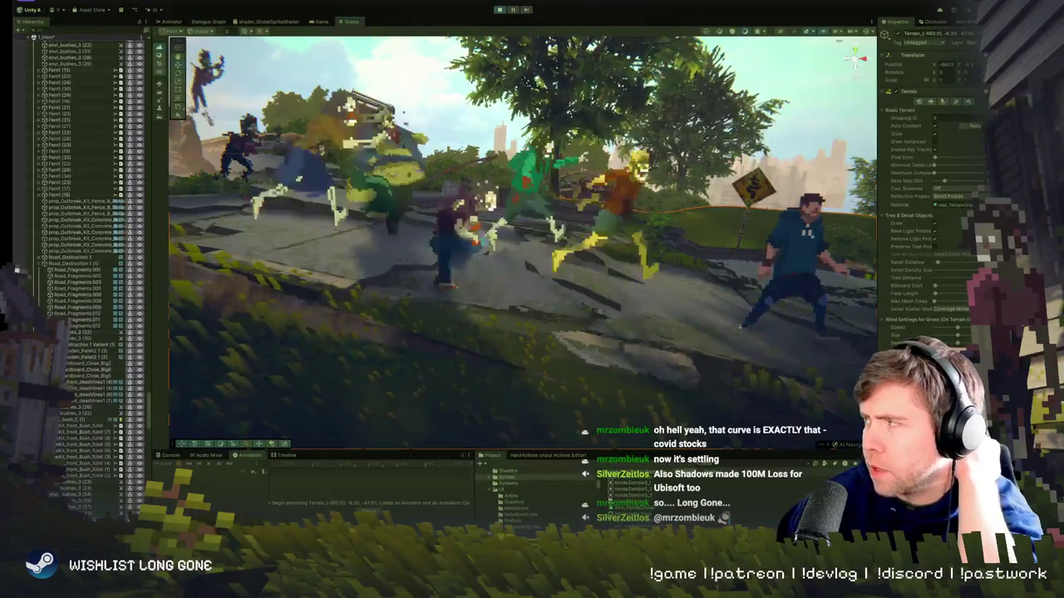
pyautogui.press('super+Tab')
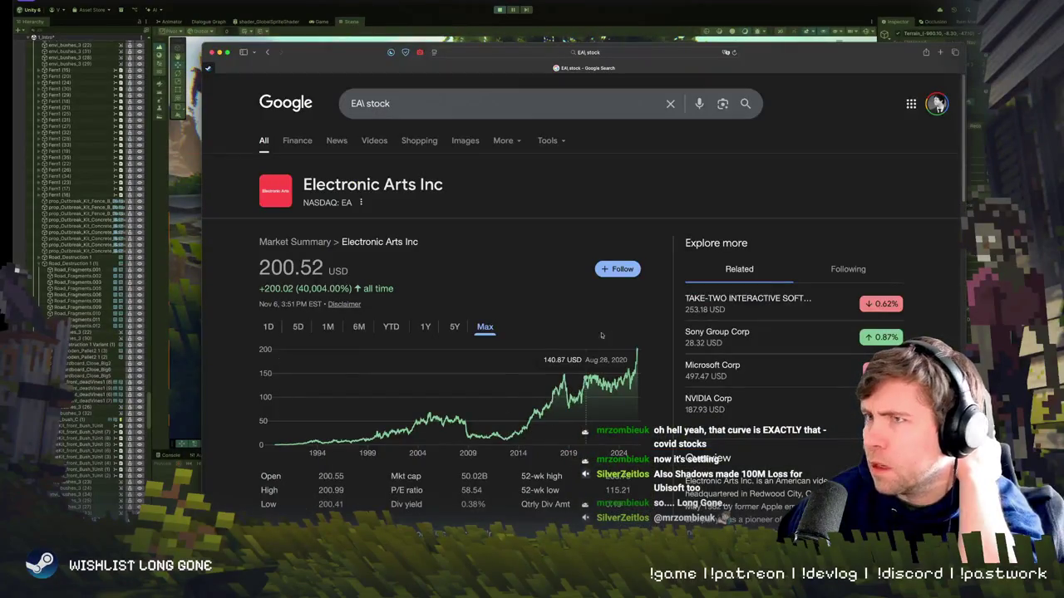
# - Select the Electronic Arts Inc heading text and hide the stock search window
pyautogui.moveTo(790, 156); pyautogui.dragTo(794, 206)
pyautogui.press('super+Tab')
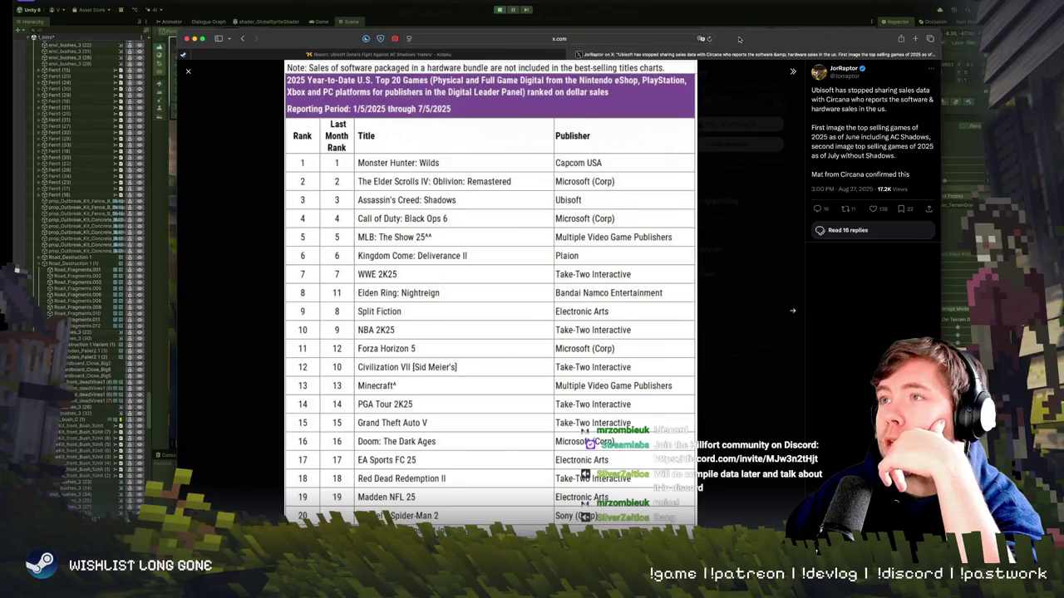
# - Minimize the Safari window showing the X post's 2025 U.S. sales chart
pyautogui.press('super+m')
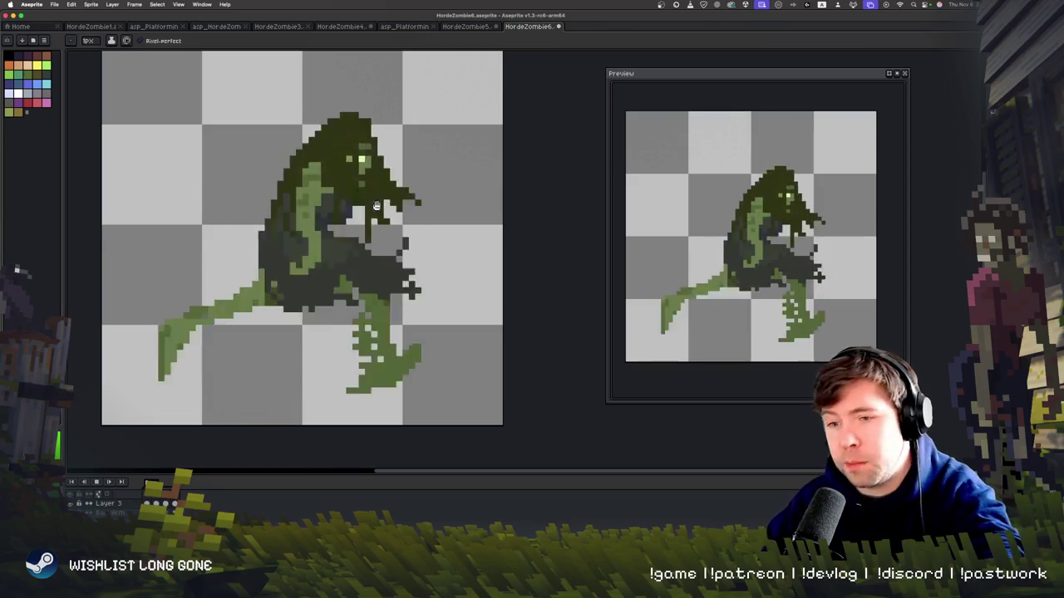
pyautogui.moveTo(343, 181); pyautogui.dragTo(370, 181)
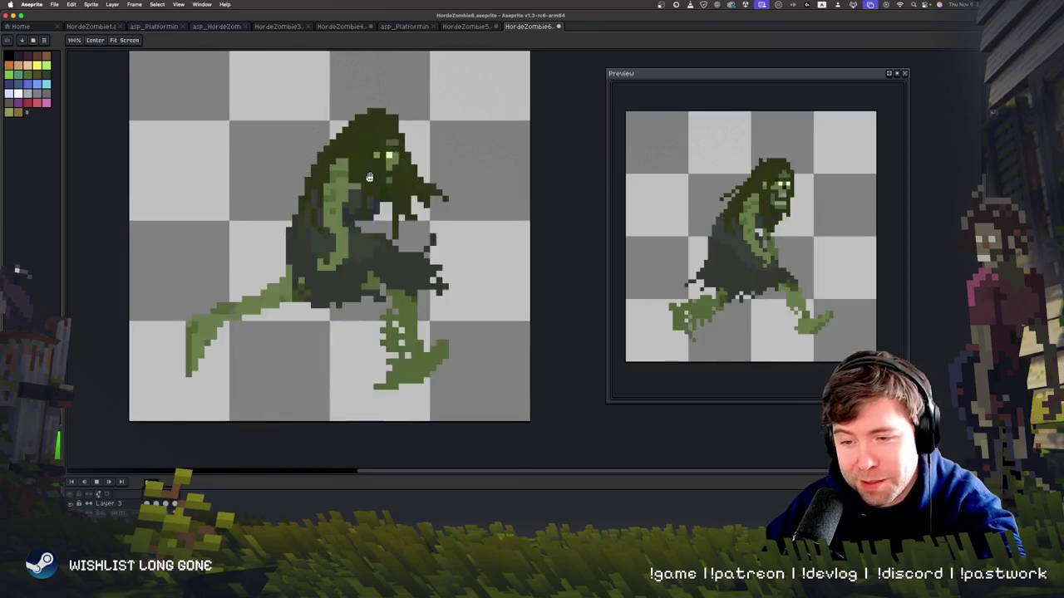
pyautogui.press('b')
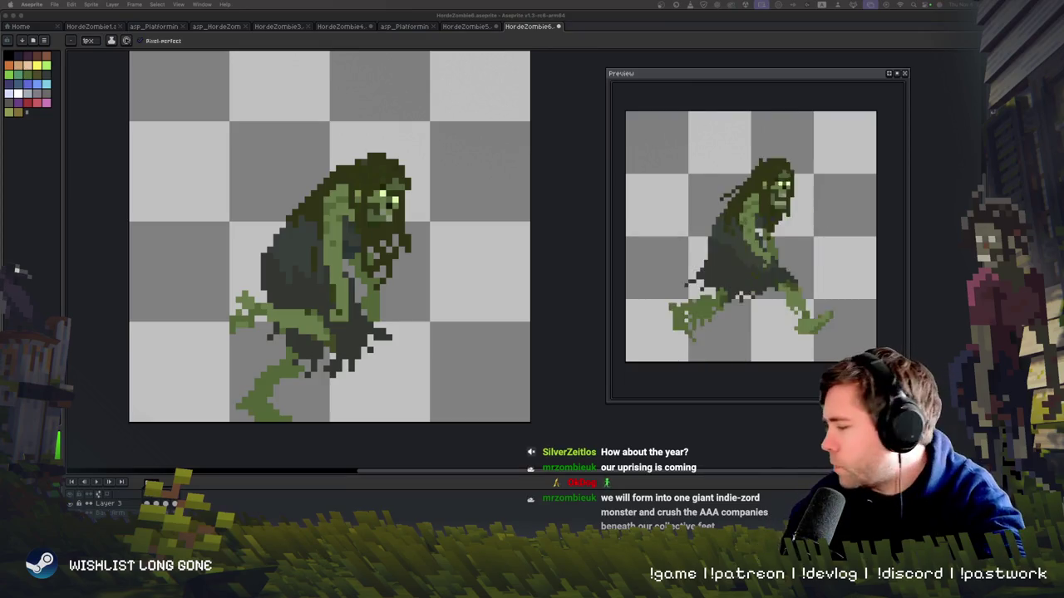
pyautogui.click(341, 26)
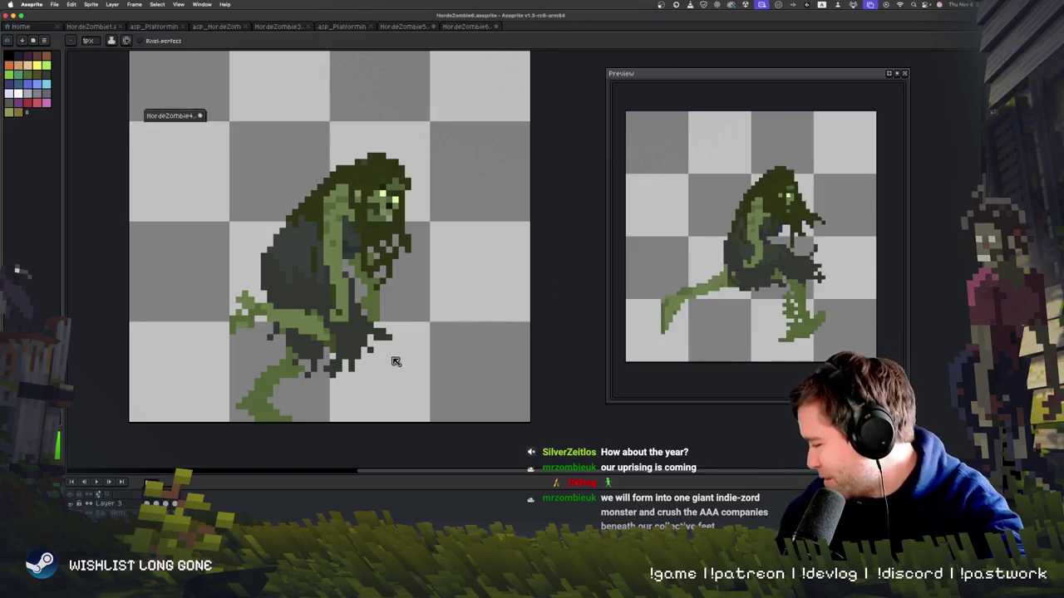
# - Draw green pixels on the HordeZombie4 zombie's right foot with the pencil, then play the animation
pyautogui.moveTo(394, 378)
pyautogui.mouseDown()
pyautogui.moveTo(391, 362)
pyautogui.moveTo(383, 387)
pyautogui.mouseUp()
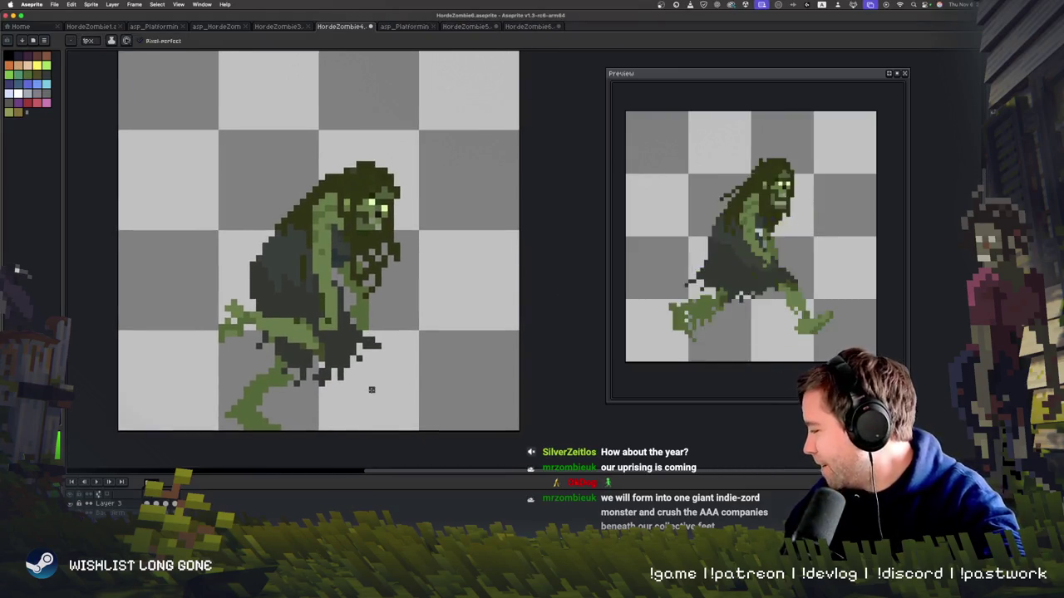
pyautogui.press('Return')
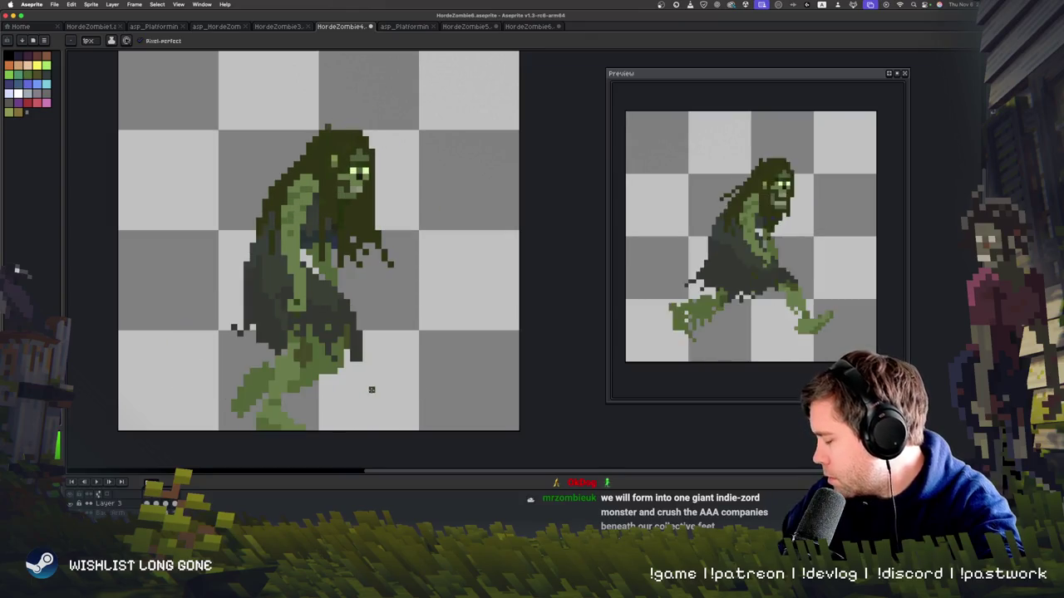
pyautogui.press('b')
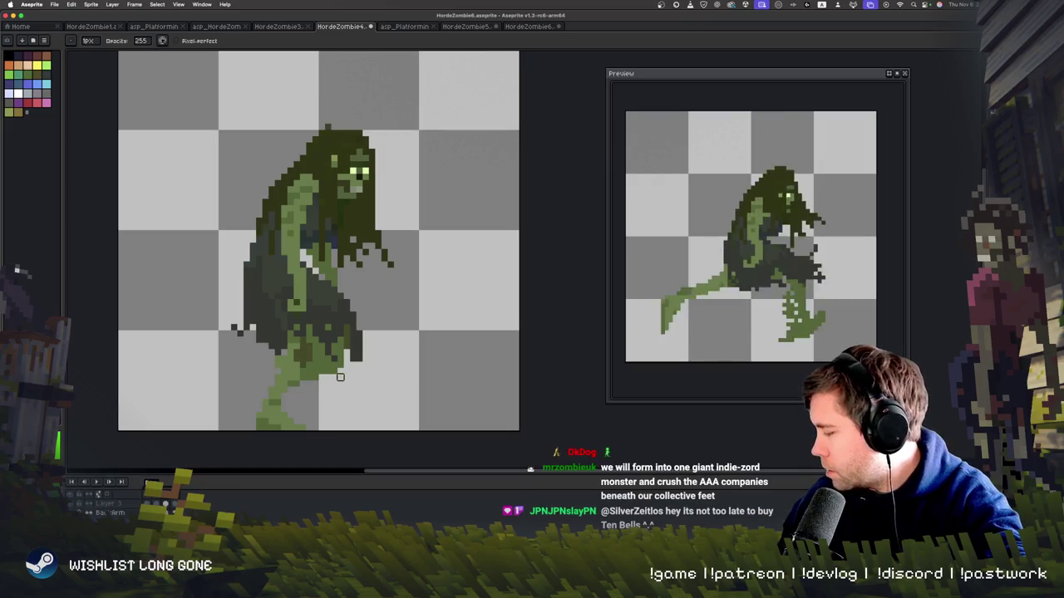
pyautogui.moveTo(366, 369); pyautogui.dragTo(330, 383)
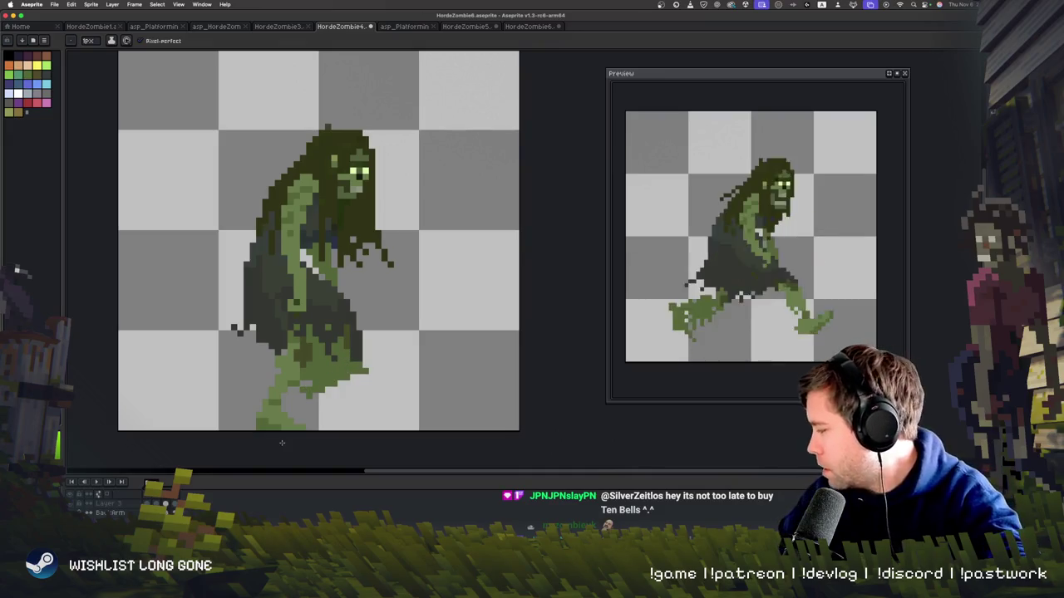
pyautogui.press('Return')
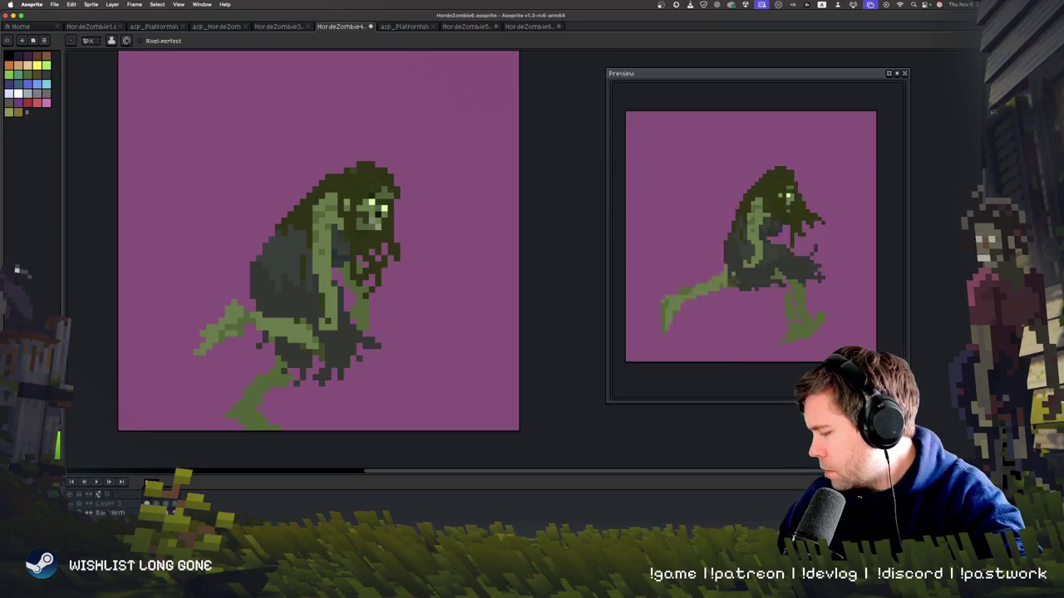
# - Replay the run-cycle, then bucket-fill the backdrop with pink-red and purple before settling on pale grey
pyautogui.press('Return')
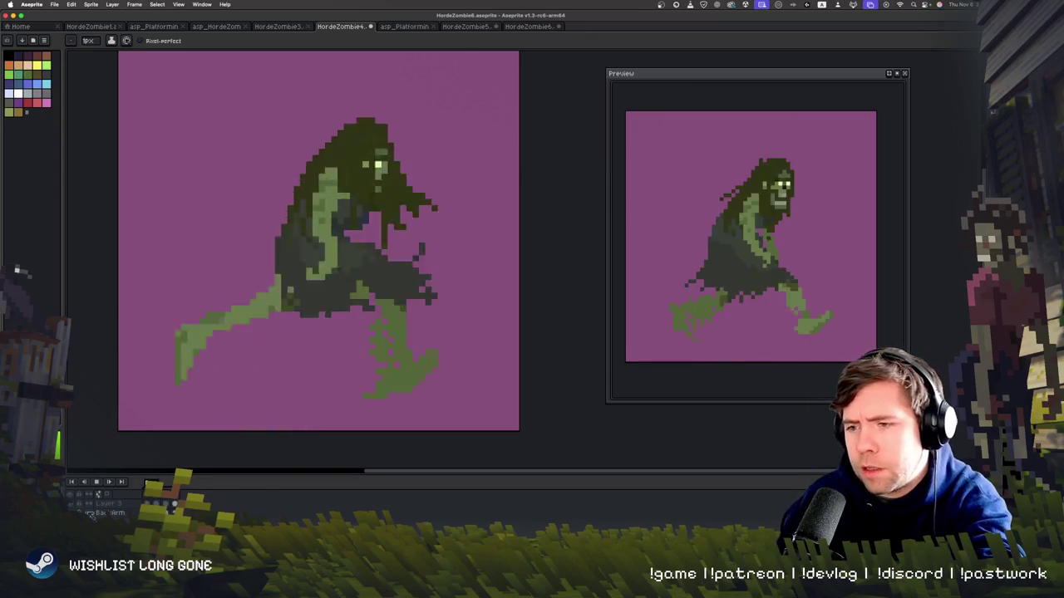
pyautogui.press('Return')
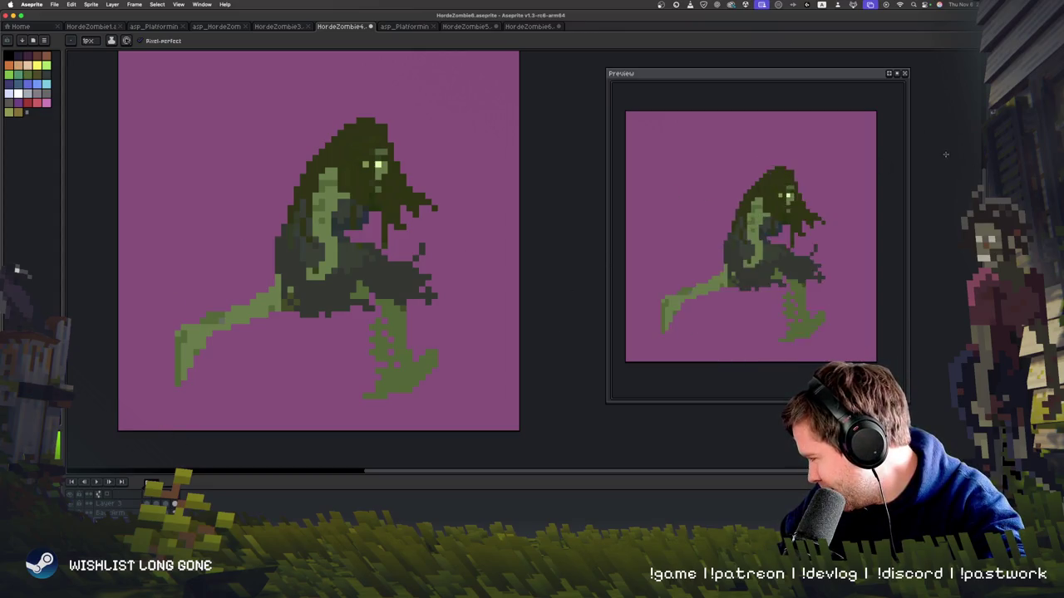
pyautogui.press('g')
pyautogui.moveTo(257, 225); pyautogui.dragTo(285, 230)
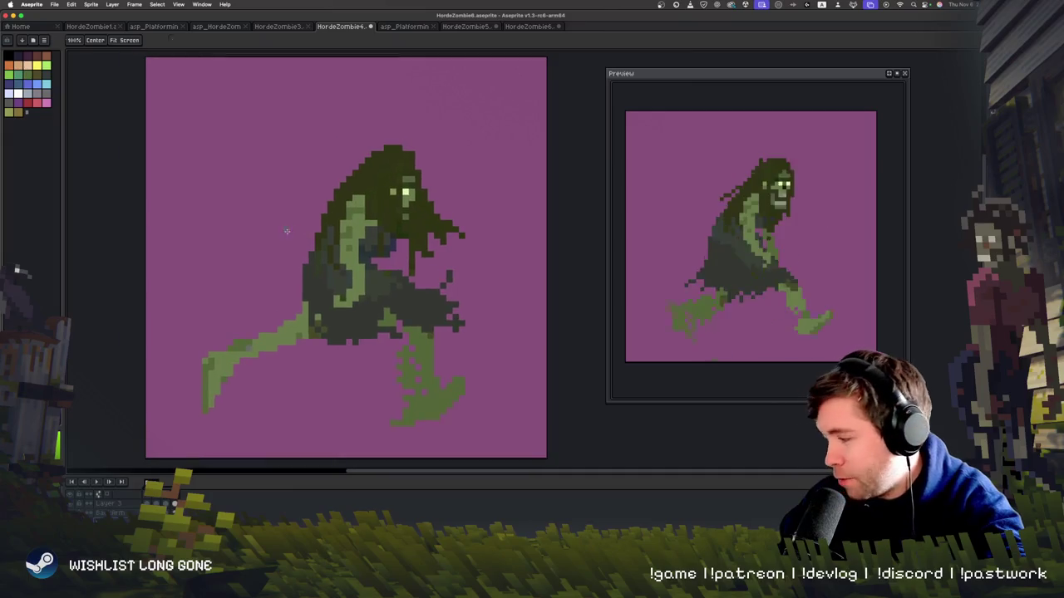
pyautogui.click(41, 103)
pyautogui.click(208, 167)
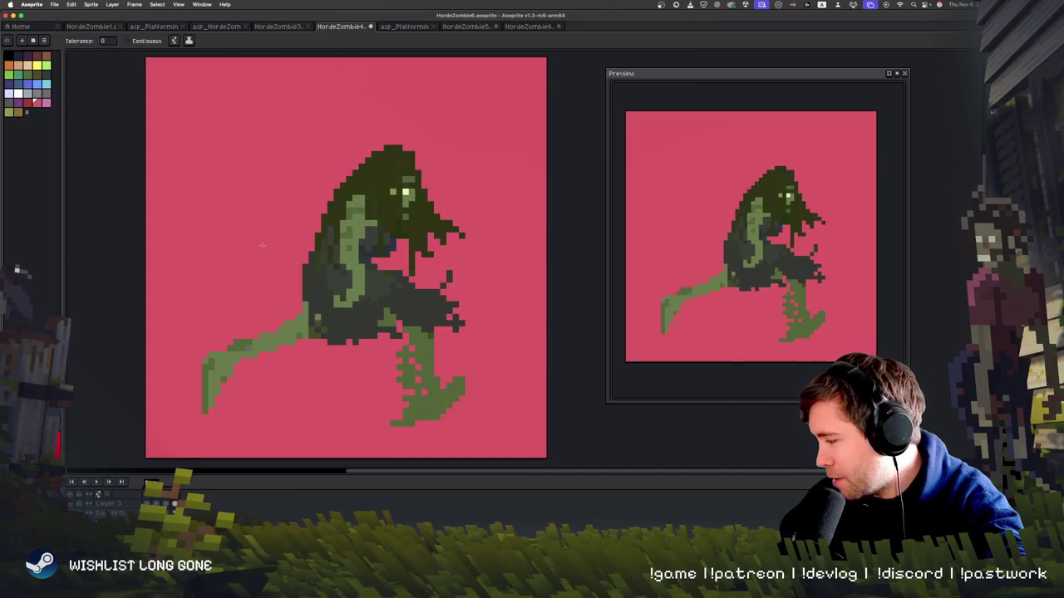
pyautogui.press('super+z')
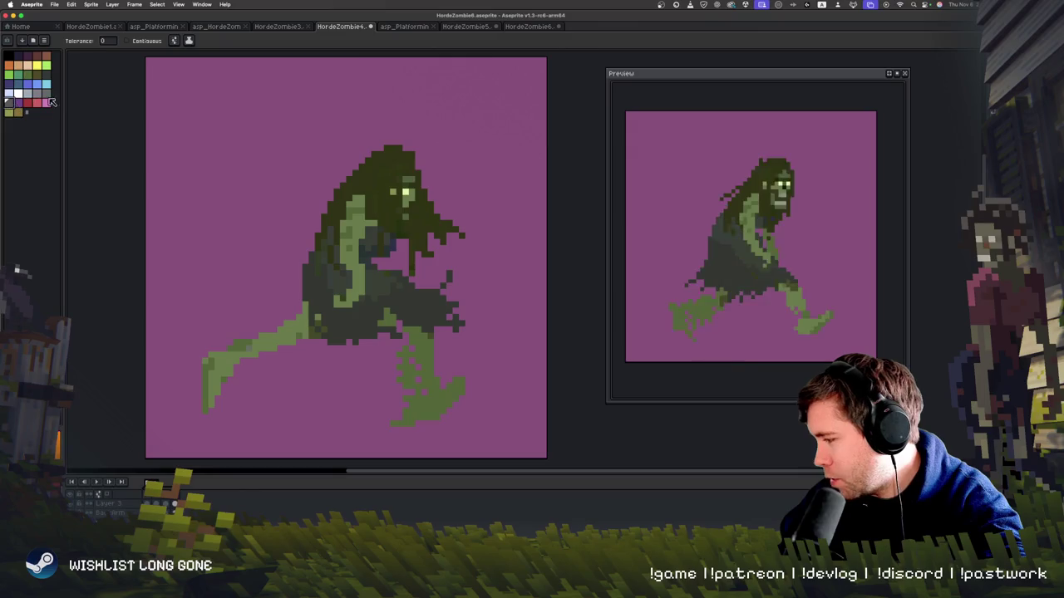
pyautogui.click(199, 170)
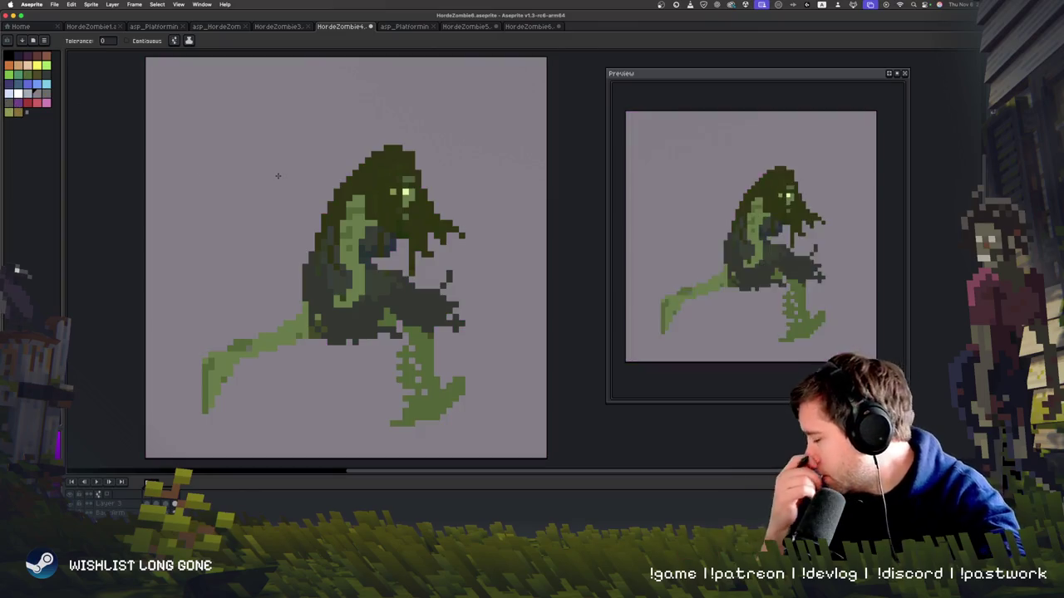
pyautogui.click(279, 178)
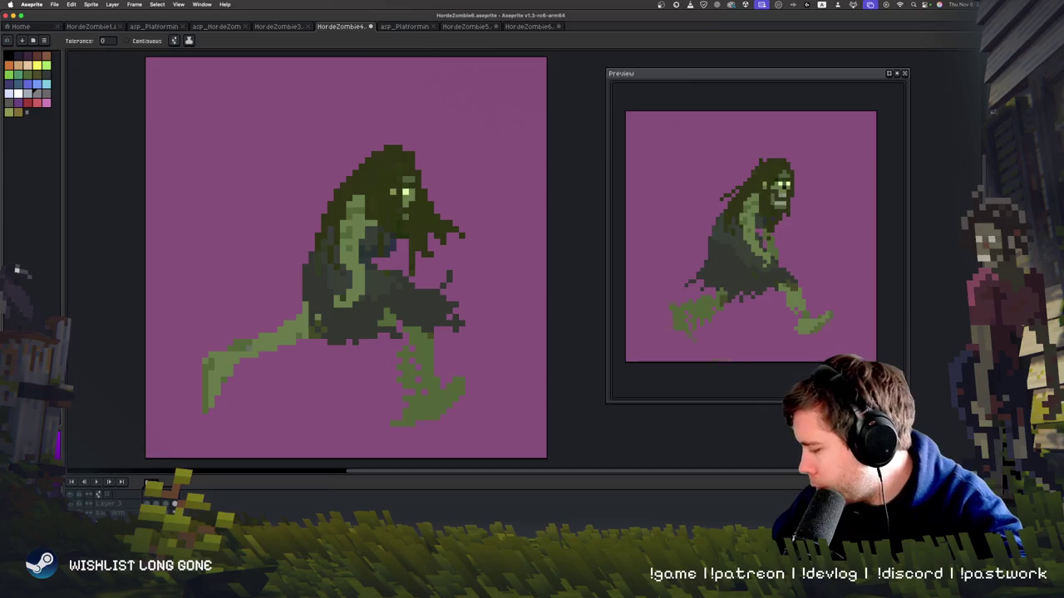
pyautogui.click(212, 285)
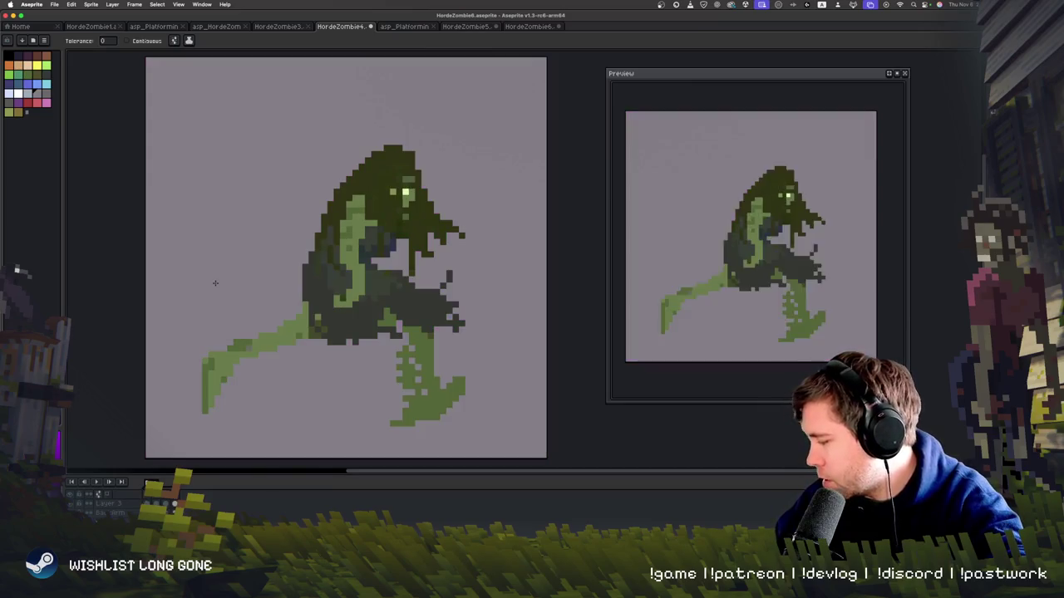